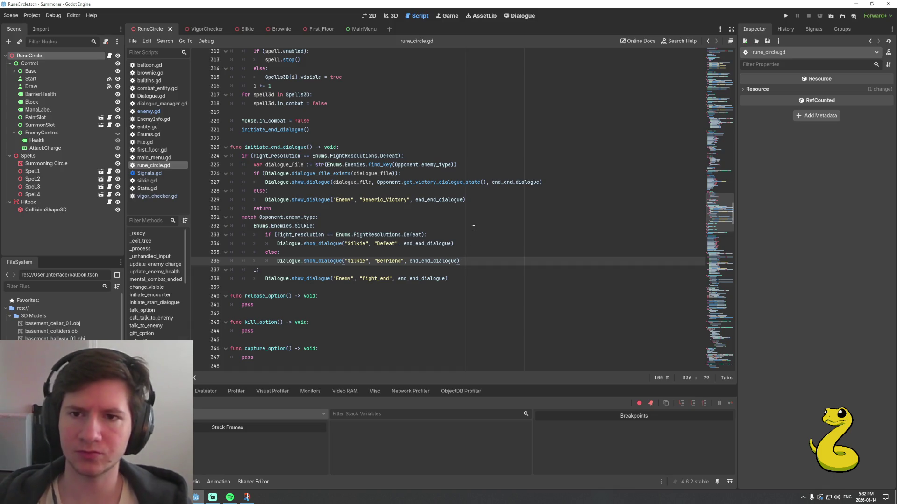
# Insert a blank line after the early return on line 330 in initiate_end_dialogue
pyautogui.scroll(2, 473, 228)
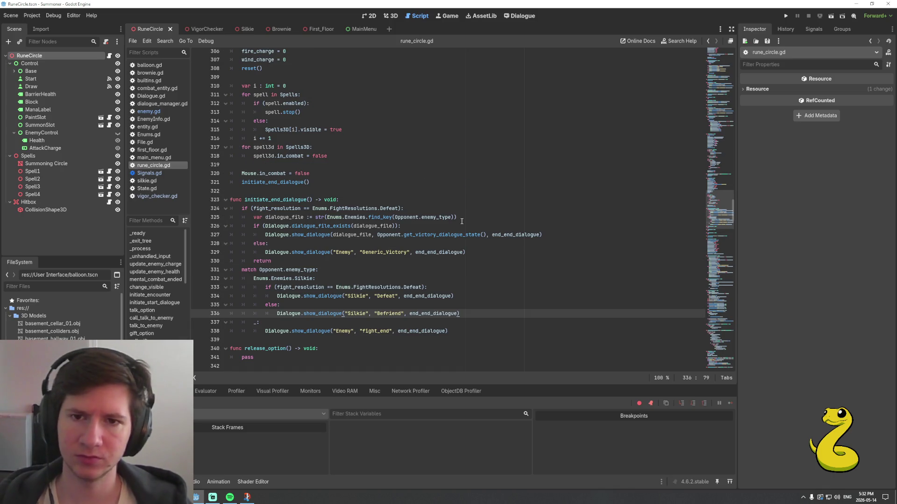
pyautogui.click(410, 210)
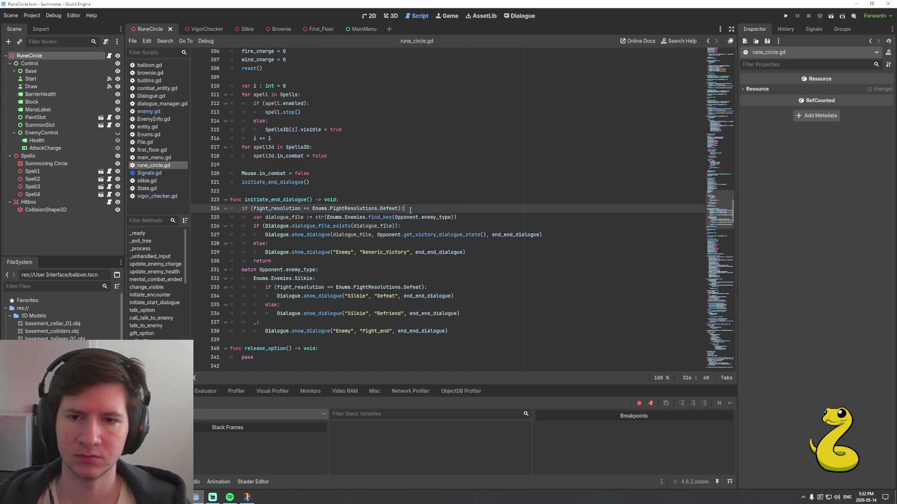
pyautogui.click(370, 260)
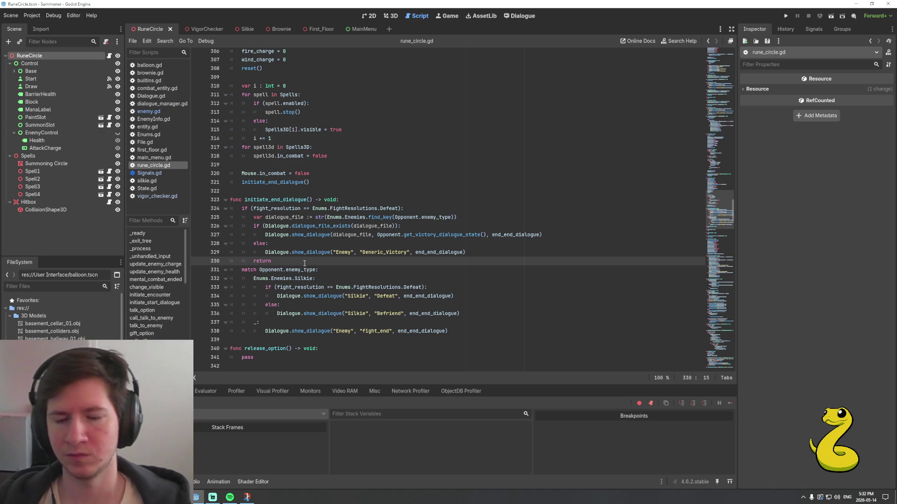
pyautogui.moveTo(306, 267)
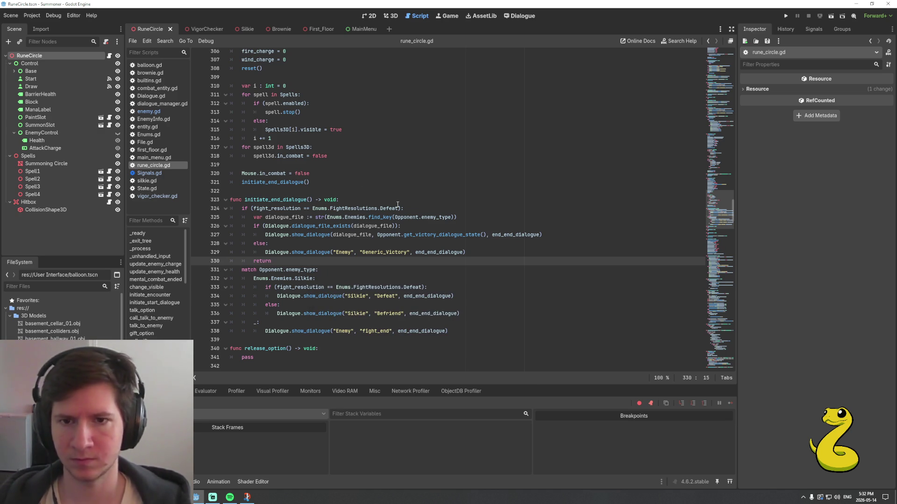
pyautogui.press('Return')
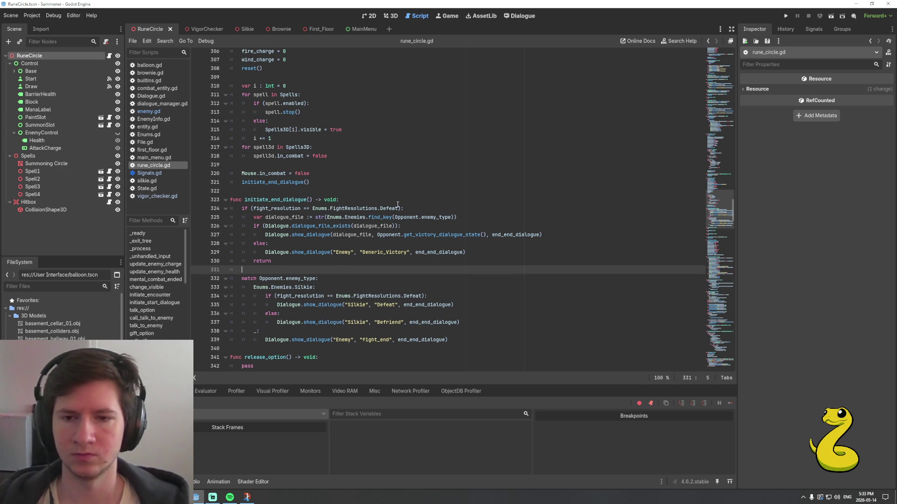
# Write the header 'elif fight_resolution == Enums.FightResolutions.Victory_Friendly:' with autocomplete
pyautogui.write('elif (')
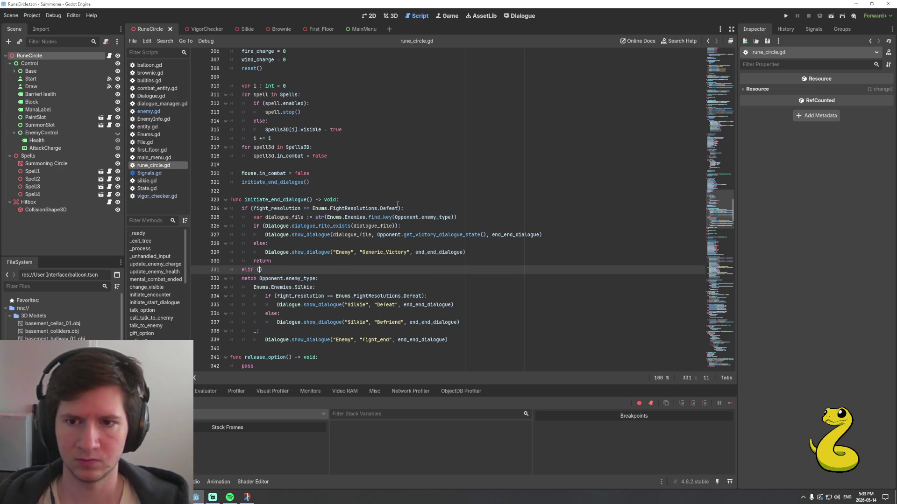
pyautogui.write('fight_re')
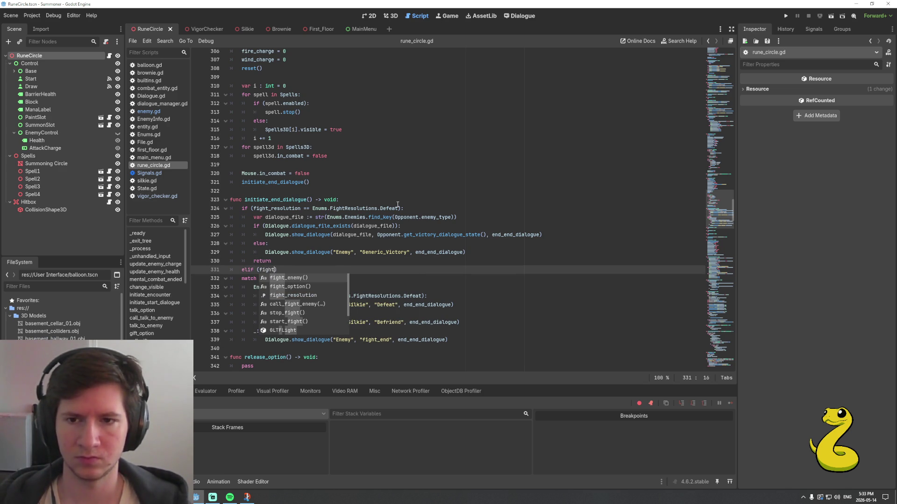
pyautogui.press('Return')
pyautogui.write('== E')
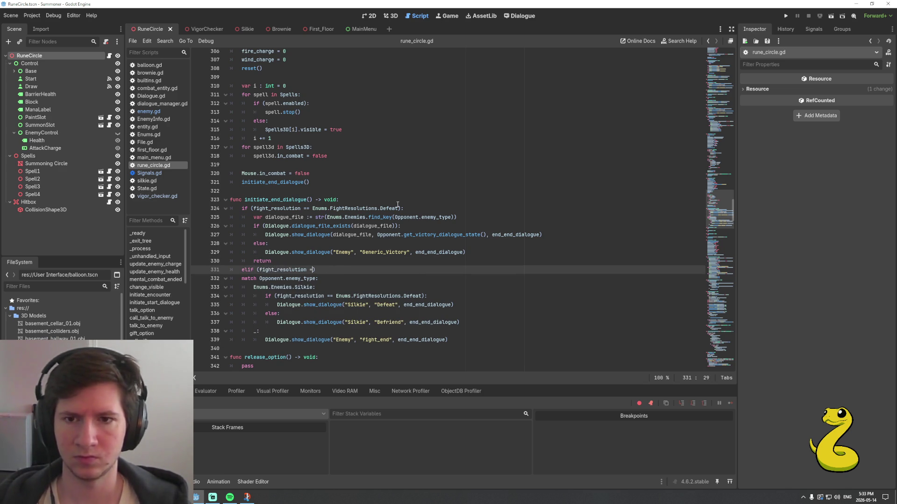
pyautogui.write('nums.Fi')
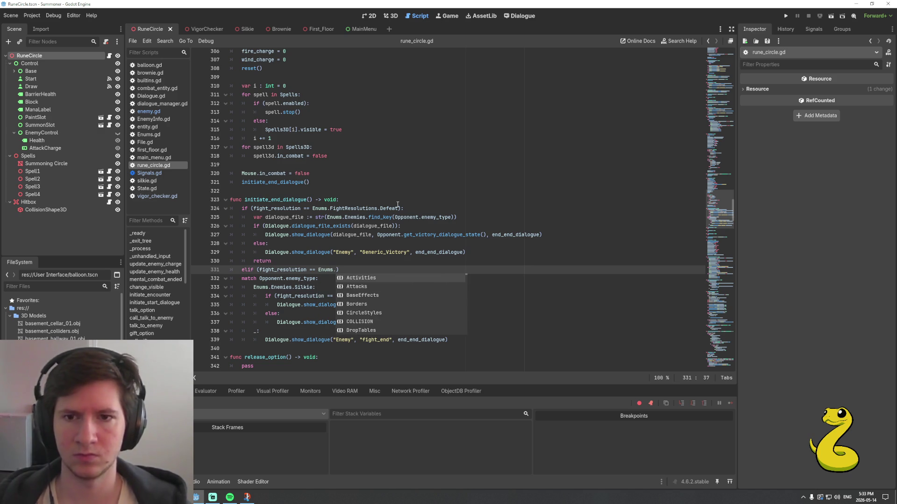
pyautogui.press('Return')
pyautogui.write('.')
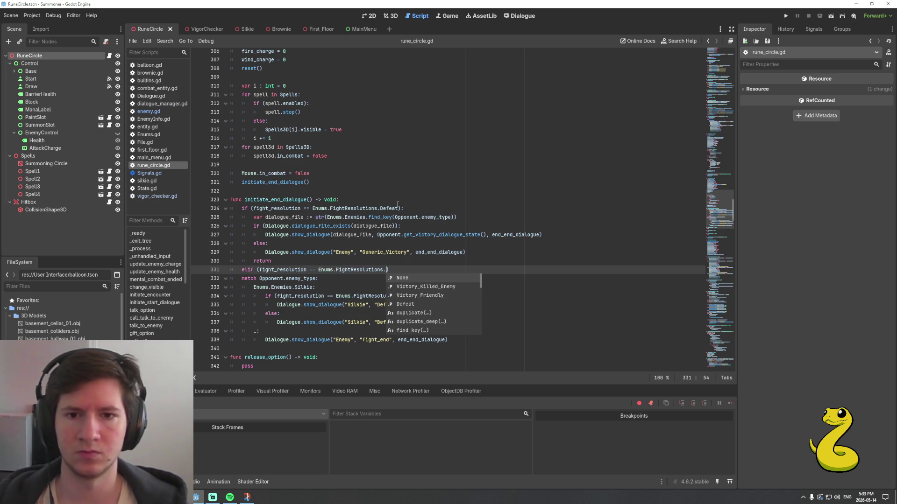
pyautogui.press('Return')
pyautogui.write(':')
pyautogui.press('Return')
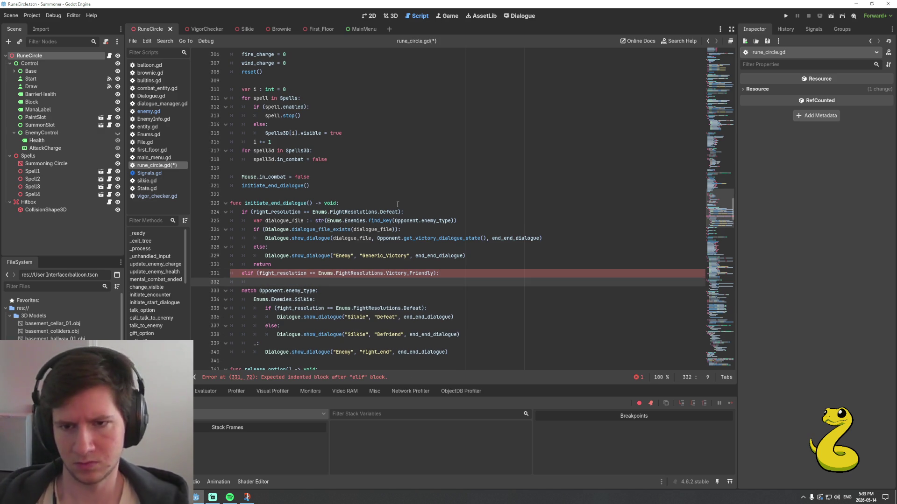
# Copy the dialogue lookup code from lines 325–328 into the new elif branch
pyautogui.hotkey('shift', 'Up')
pyautogui.hotkey('shift', 'Up')
pyautogui.hotkey('shift', 'Up')
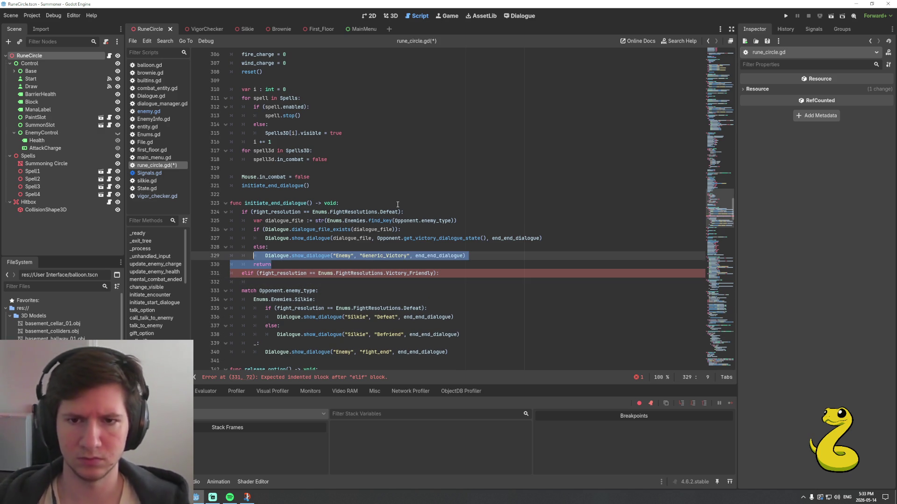
pyautogui.hotkey('shift', 'Up')
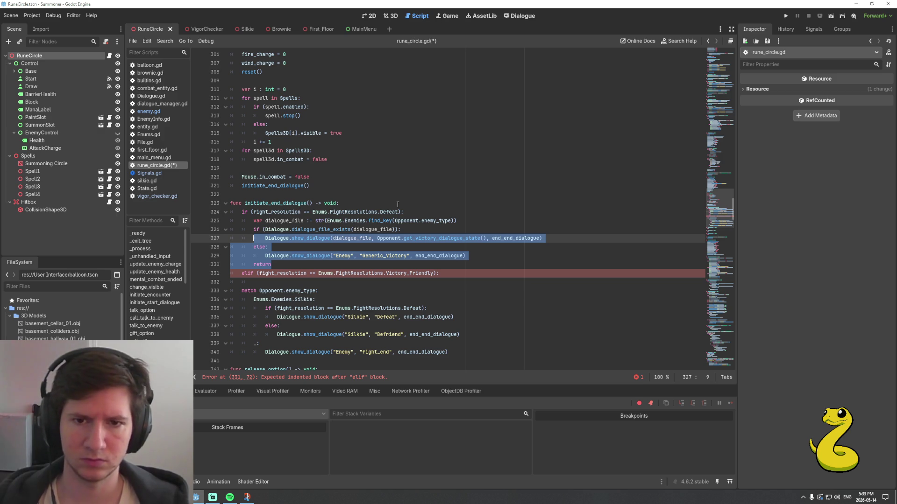
pyautogui.hotkey('shift', 'Up')
pyautogui.hotkey('shift', 'Up')
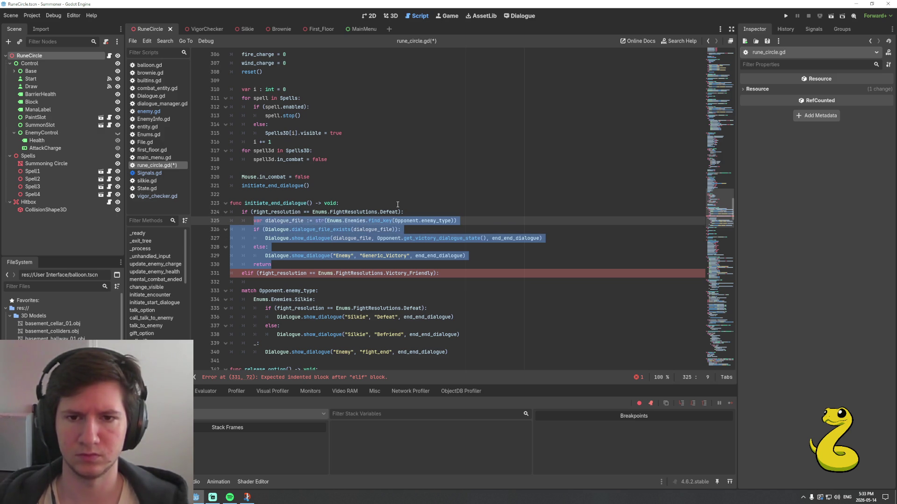
pyautogui.hotkey('ctrl', 'c')
pyautogui.press('Down')
pyautogui.press('Down')
pyautogui.press('Down')
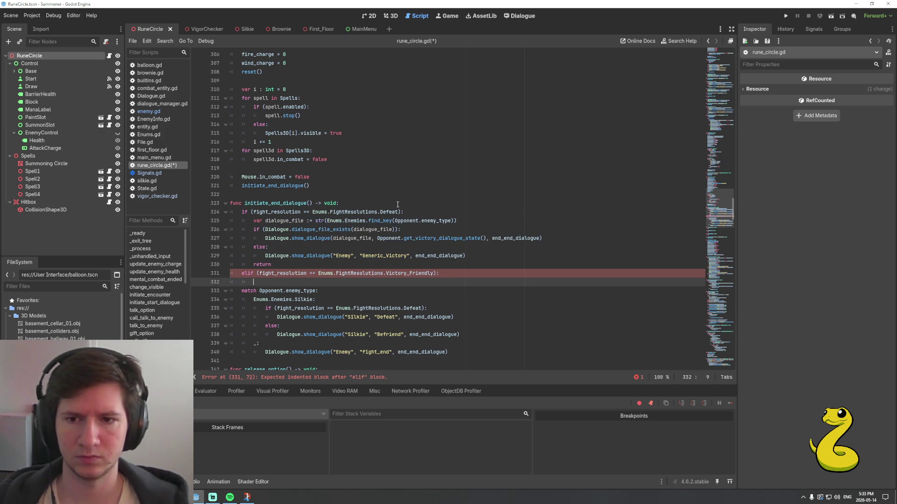
pyautogui.hotkey('ctrl', 'v')
# Rename the pasted calls to get_friendly_end_dialogue_state and fallback 'Generic_Friendly_End', then copy that title
pyautogui.press('Up')
pyautogui.press('Up')
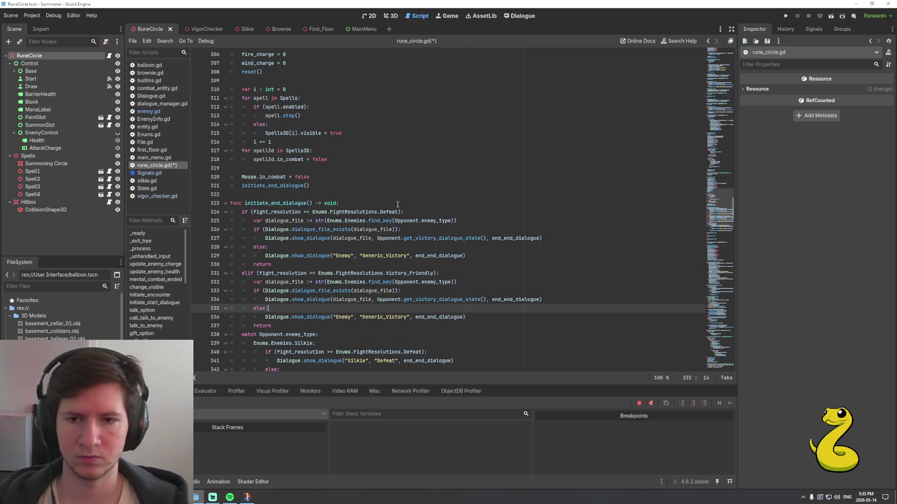
pyautogui.press('Up')
pyautogui.press('End')
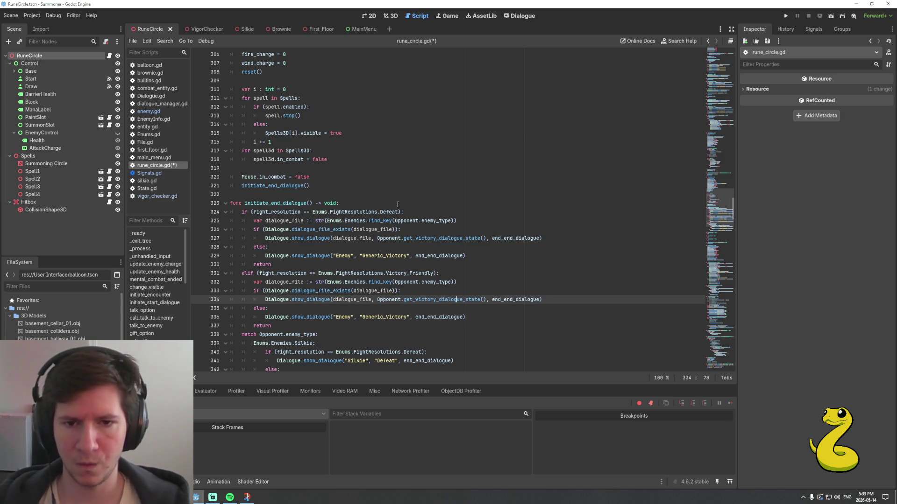
pyautogui.hotkey('shift', 'Left')
pyautogui.hotkey('shift', 'Left')
pyautogui.hotkey('shift', 'Left')
pyautogui.write('friendly_end')
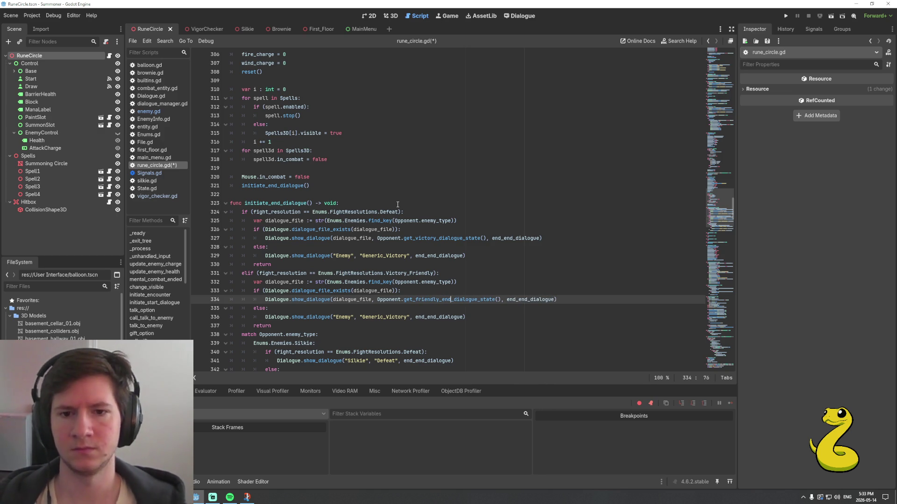
pyautogui.press('Down')
pyautogui.press('Down')
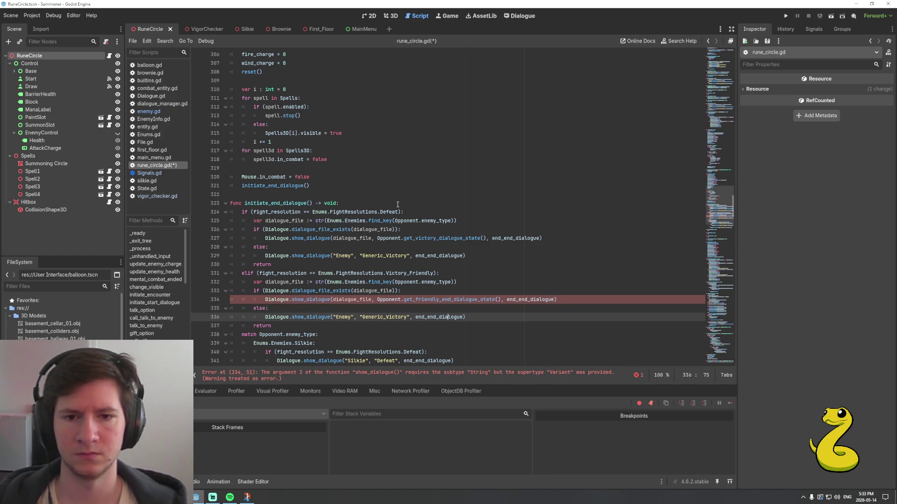
pyautogui.press('BackSpace')
pyautogui.press('BackSpace')
pyautogui.press('BackSpace')
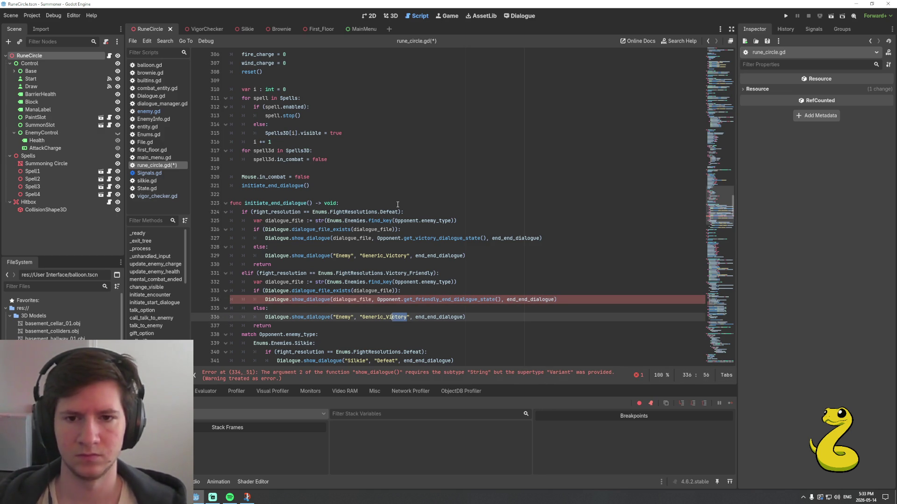
pyautogui.write('Friendly_E')
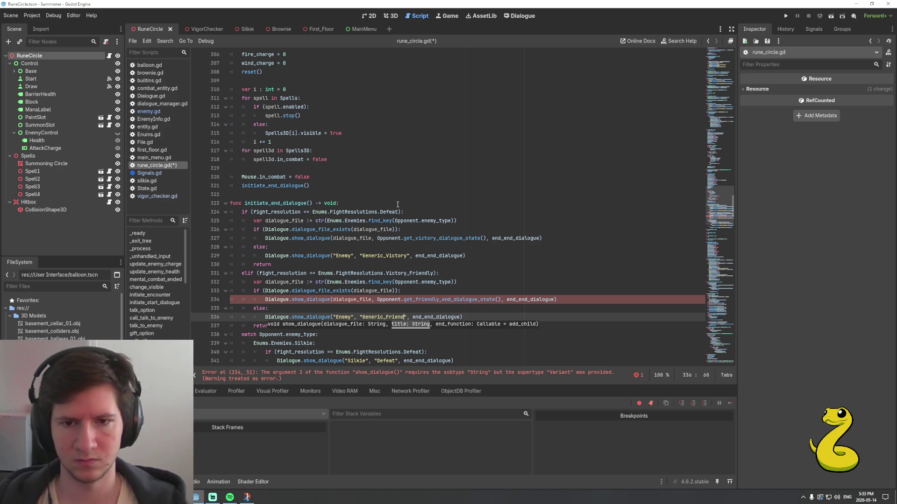
pyautogui.write('nd')
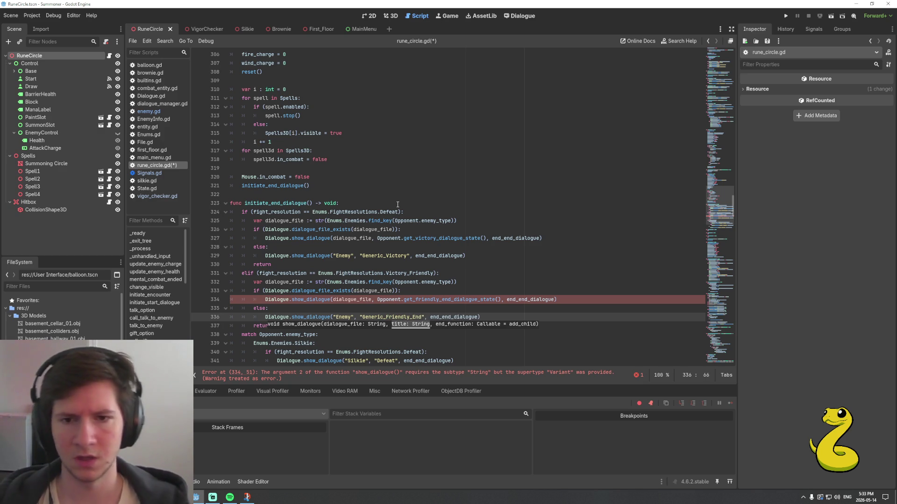
pyautogui.hotkey('ctrl', 'shift', 'Left')
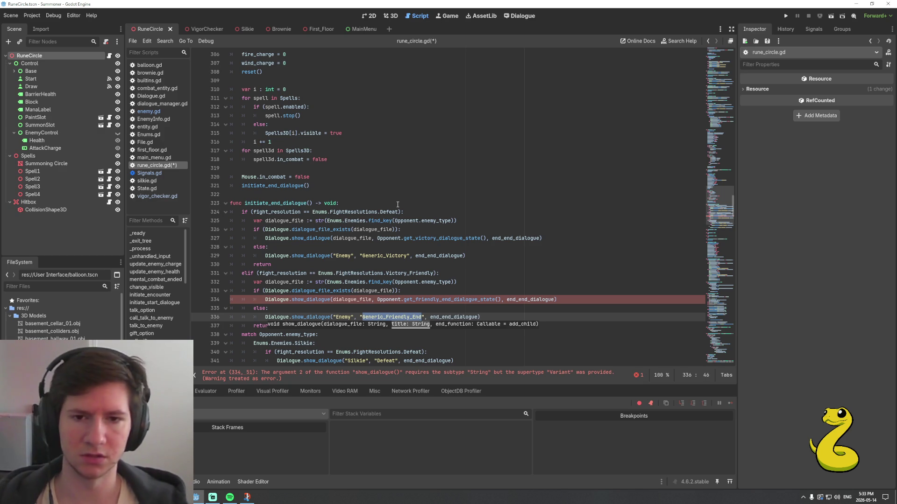
# Add a ~ Generic_Friendly_End section with 'Enemy: See you around' and '=> END' to the Enemy dialogue, and save
pyautogui.click(519, 16)
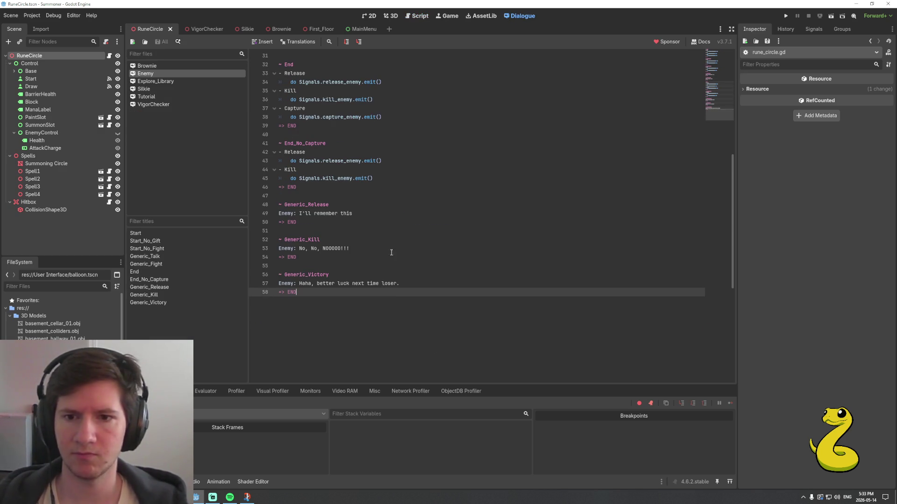
pyautogui.press('Return')
pyautogui.press('Return')
pyautogui.write('~')
pyautogui.hotkey('ctrl', 'v')
pyautogui.press('Return')
pyautogui.write('Enemy: See you around')
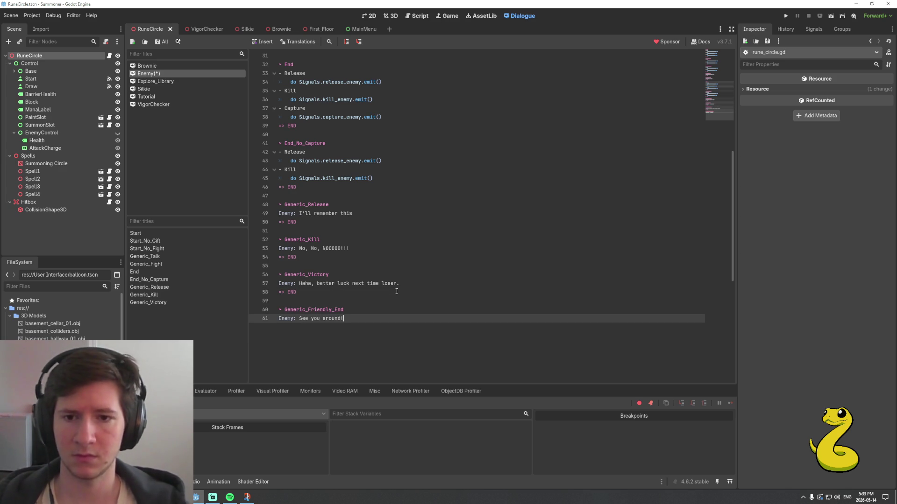
pyautogui.press('Return')
pyautogui.write('>')
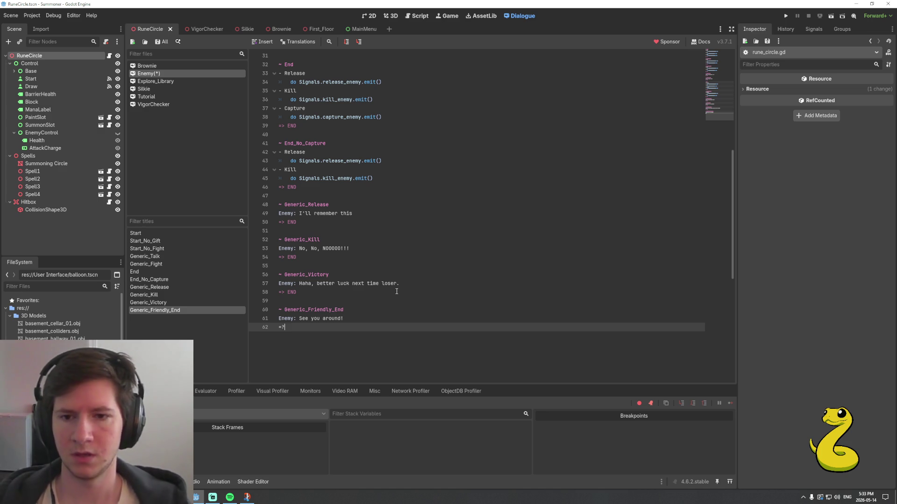
pyautogui.press('BackSpace')
pyautogui.write('>')
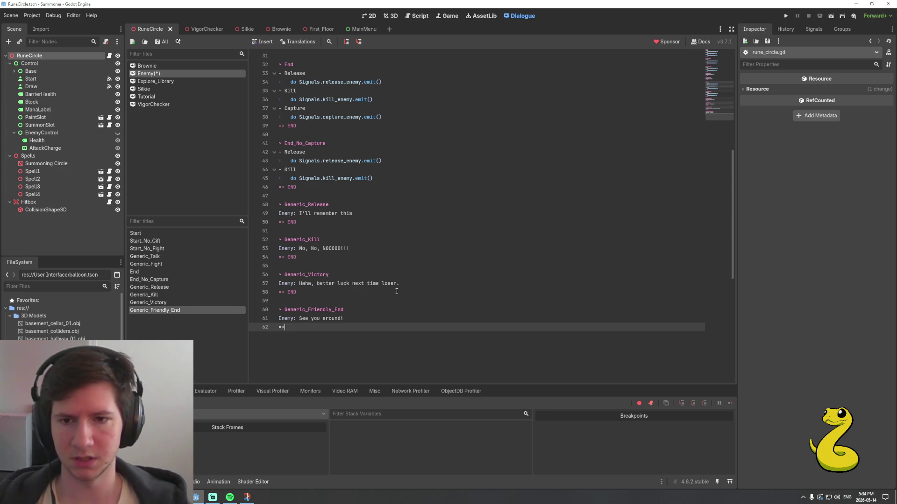
pyautogui.write(' END')
pyautogui.hotkey('ctrl', 's')
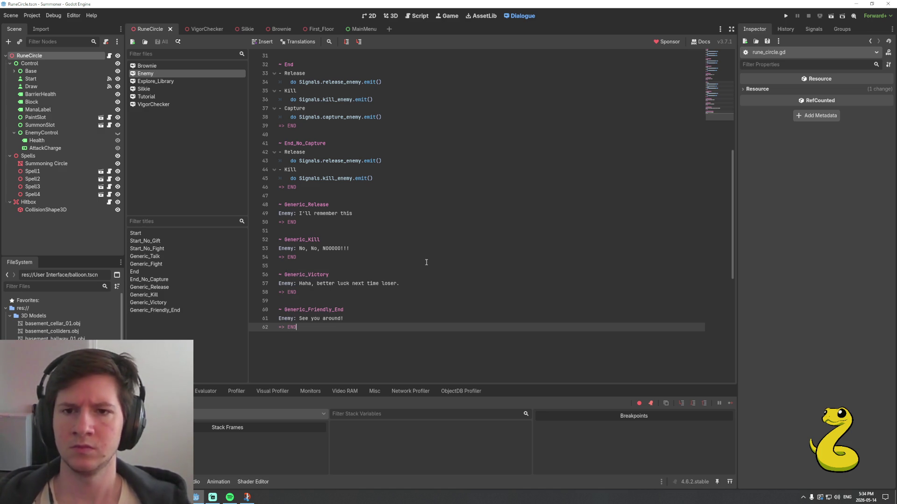
# Select the get_friendly_end_dialogue_state call in the script editor and switch to enemy.gd
pyautogui.click(419, 15)
pyautogui.doubleClick(422, 299)
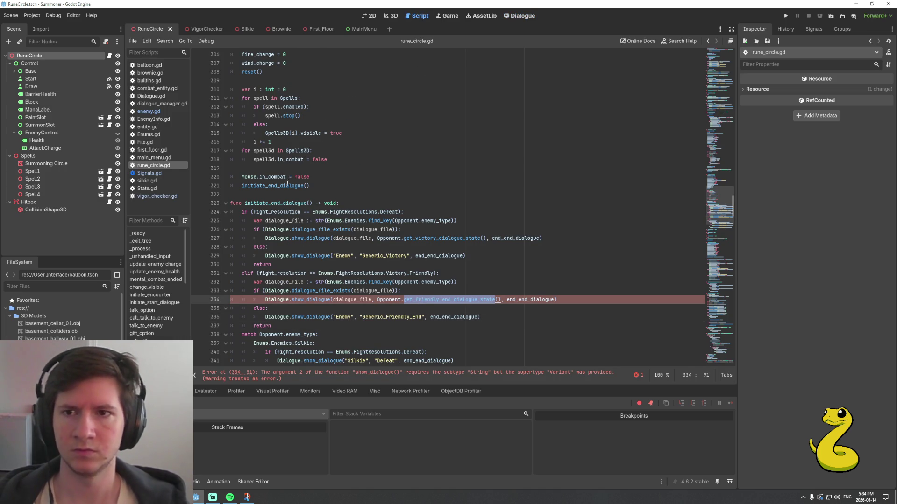
pyautogui.click(165, 113)
# Define func get_friendly_end_dialogue_state() -> String: returning "" after get_victory_dialogue_state
pyautogui.click(291, 335)
pyautogui.press('Return')
pyautogui.press('Return')
pyautogui.press('Up')
pyautogui.write('func')
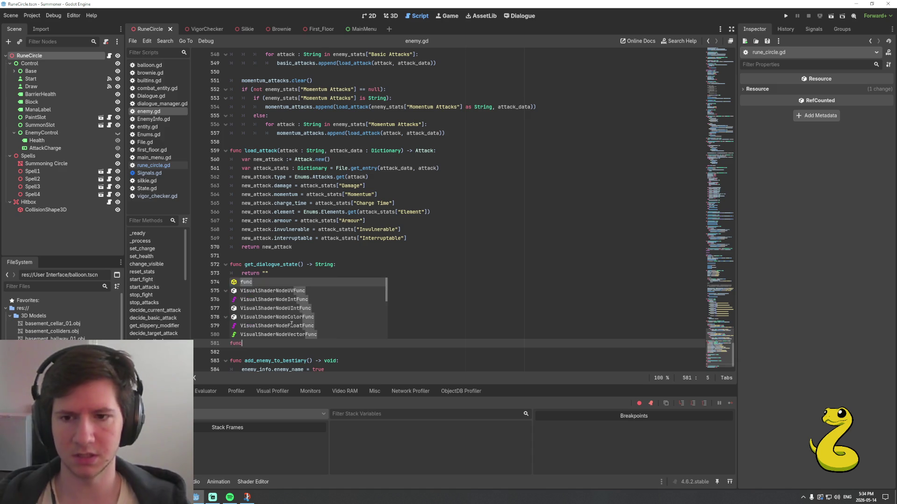
pyautogui.write(' get_friendly_end_dialogue_state() -> String')
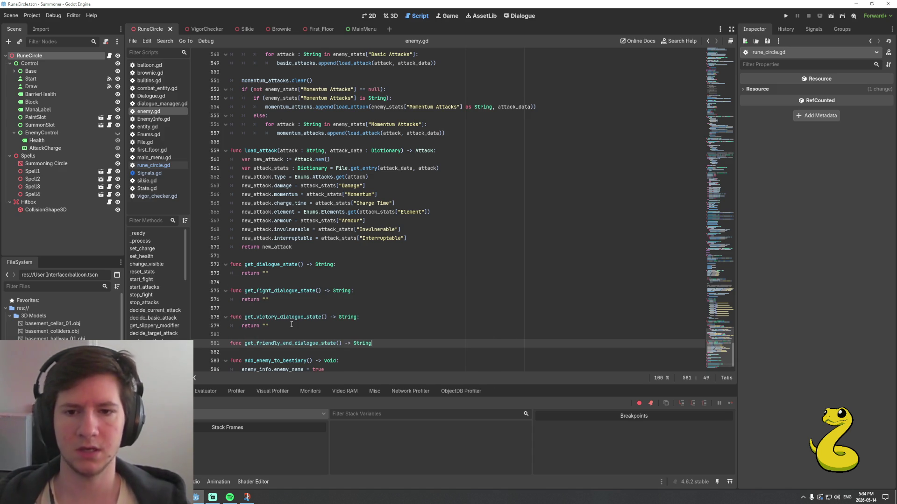
pyautogui.write(':')
pyautogui.press('Return')
pyautogui.write('"')
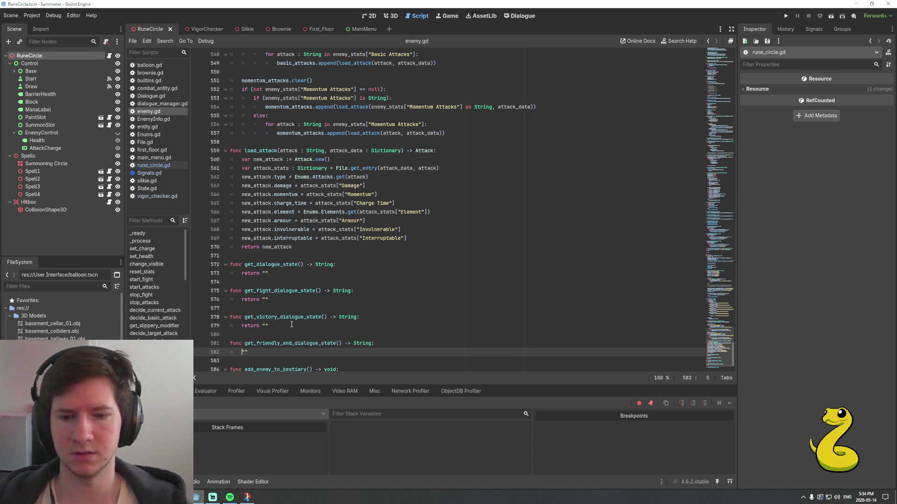
pyautogui.press('Left')
pyautogui.write('return ""')
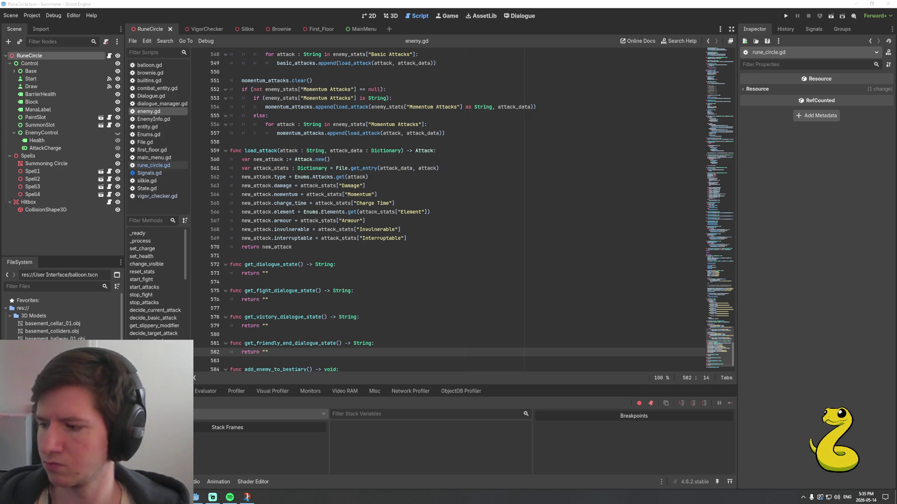
pyautogui.click(352, 274)
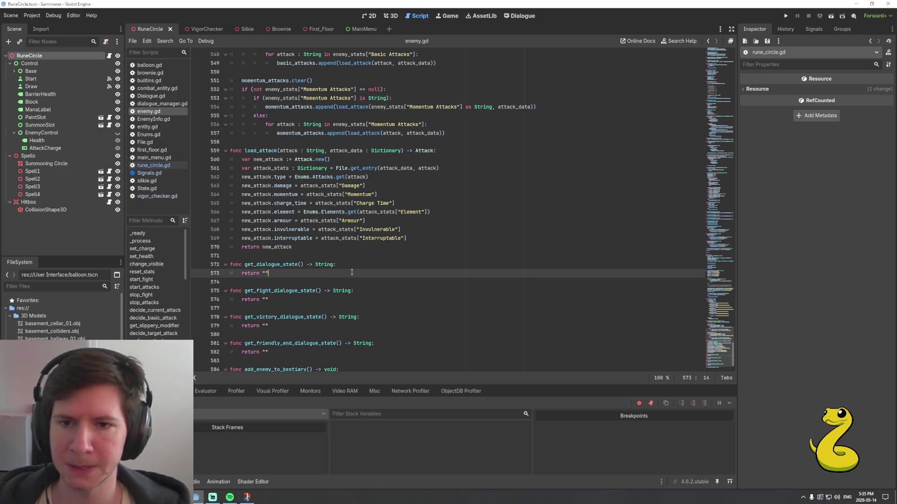
# Check the get_dialogue_state signature in enemy.gd, then return to rune_circle.gd's Victory_Friendly branch
pyautogui.scroll(-1, 353, 273)
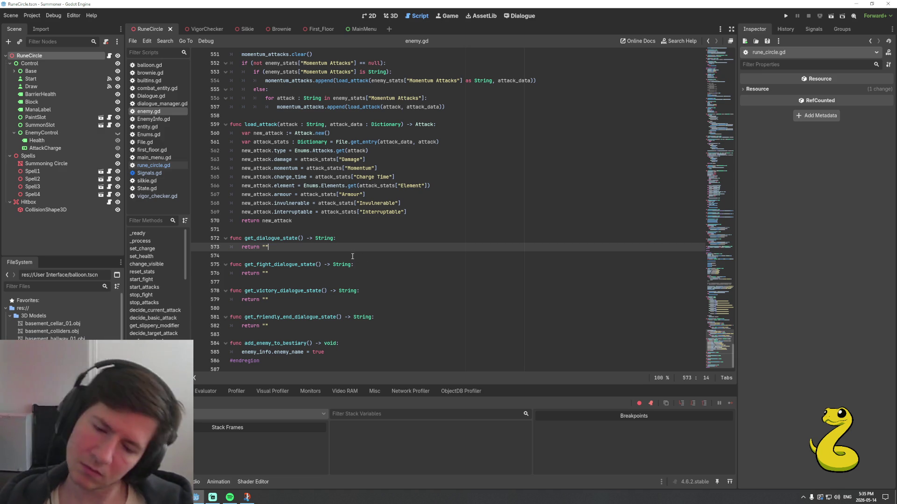
pyautogui.click(354, 240)
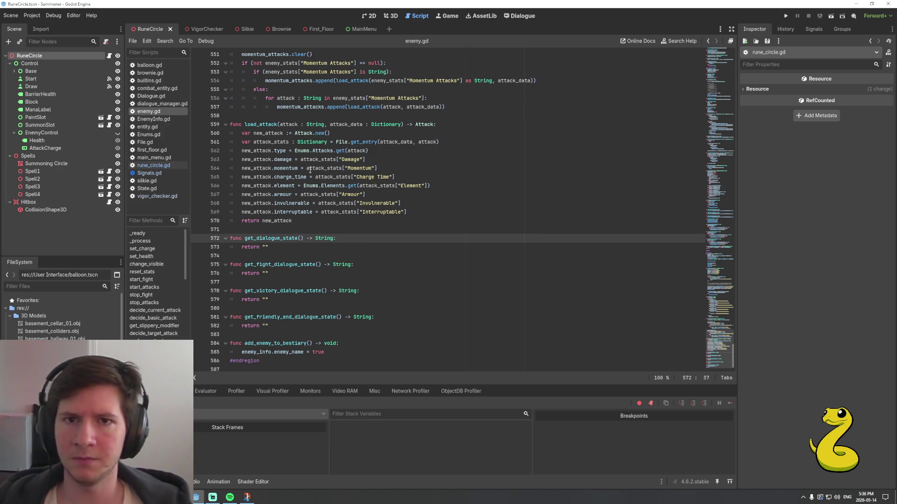
pyautogui.click(164, 167)
pyautogui.scroll(-3, 427, 226)
pyautogui.click(464, 231)
pyautogui.scroll(-1, 375, 226)
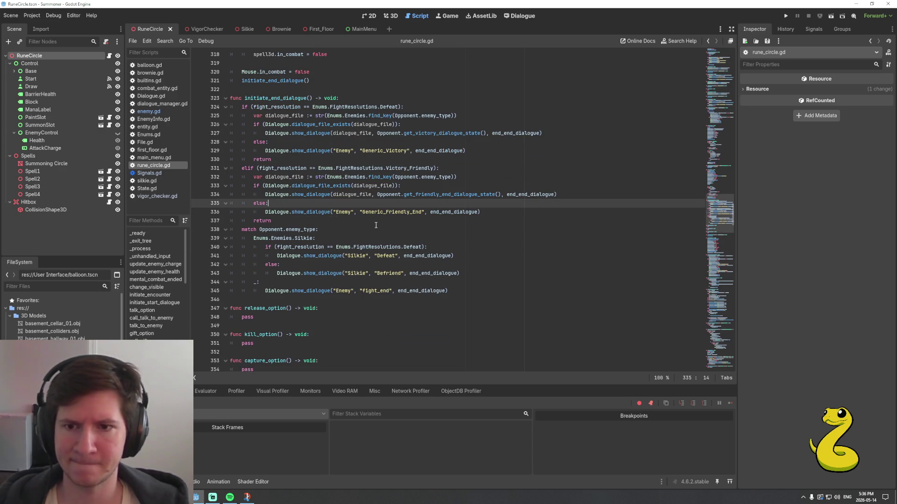
# Delete the return lines from the friendly and defeat branches and save rune_circle.gd
pyautogui.click(317, 222)
pyautogui.hotkey('ctrl', 'shift', 'Left')
pyautogui.press('BackSpace')
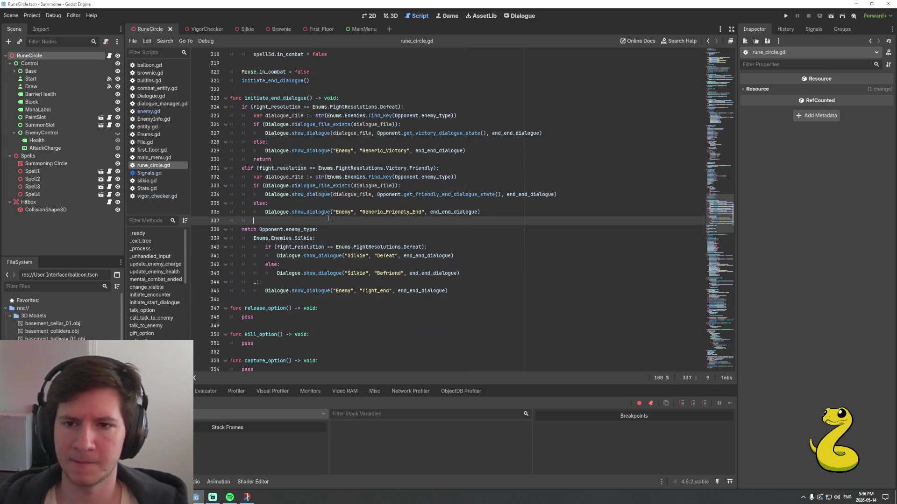
pyautogui.press('BackSpace')
pyautogui.press('Up')
pyautogui.press('Up')
pyautogui.press('Up')
pyautogui.hotkey('ctrl', 'shift', 'Left')
pyautogui.press('BackSpace')
pyautogui.press('BackSpace')
pyautogui.press('BackSpace')
pyautogui.press('Down')
pyautogui.hotkey('ctrl', 's')
# Insert an empty else: branch above match Opponent.enemy_type
pyautogui.press('Down')
pyautogui.press('Down')
pyautogui.press('Down')
pyautogui.press('Up')
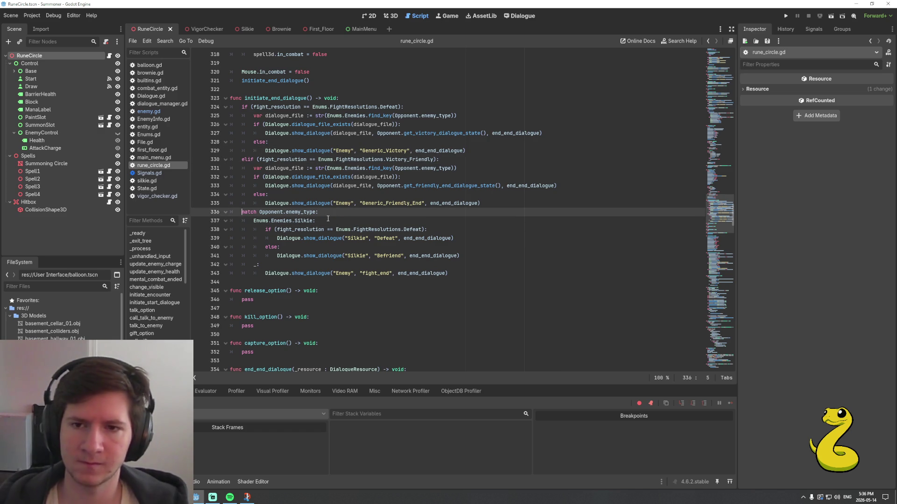
pyautogui.press('Return')
pyautogui.press('Up')
pyautogui.write('else:')
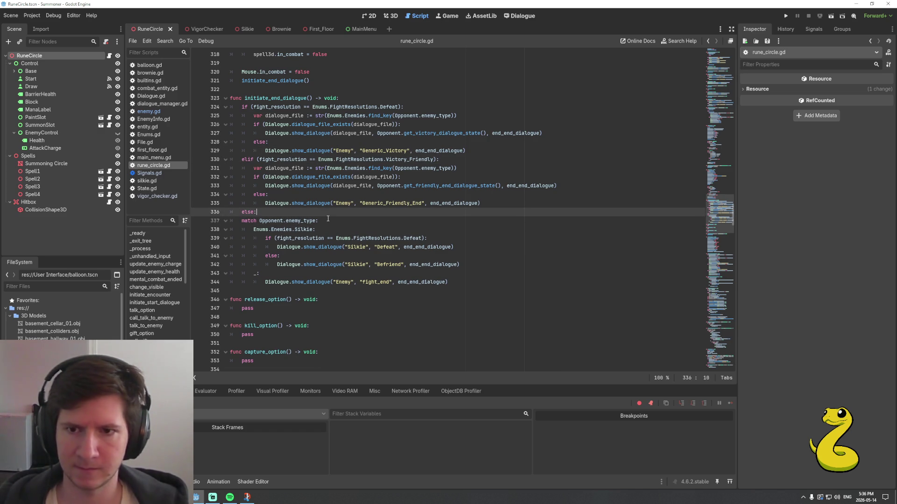
pyautogui.press('Return')
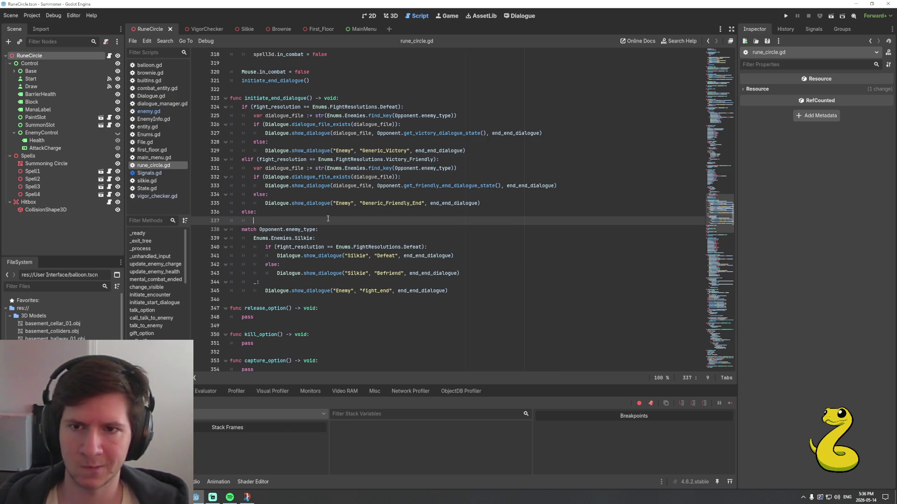
pyautogui.scroll(12, 332, 210)
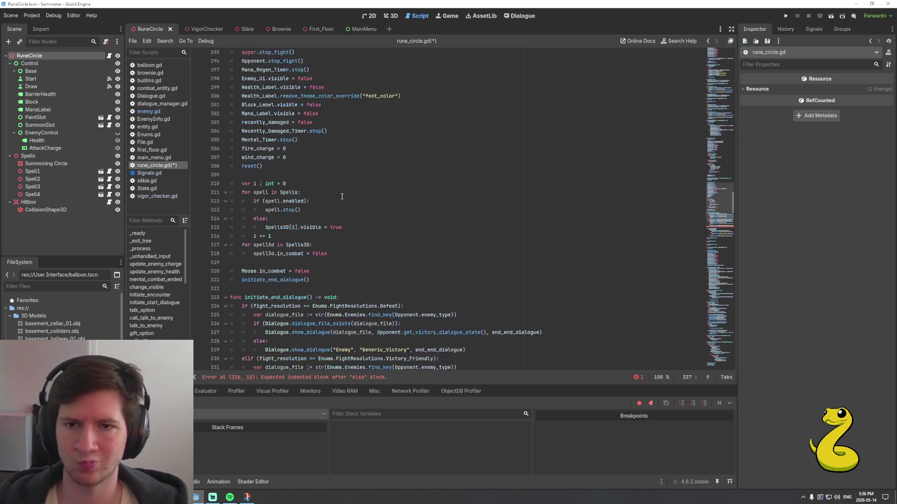
# Copy the gift and fight option condition lines (187–190) from initiate_start_dialogue
pyautogui.scroll(20, 323, 280)
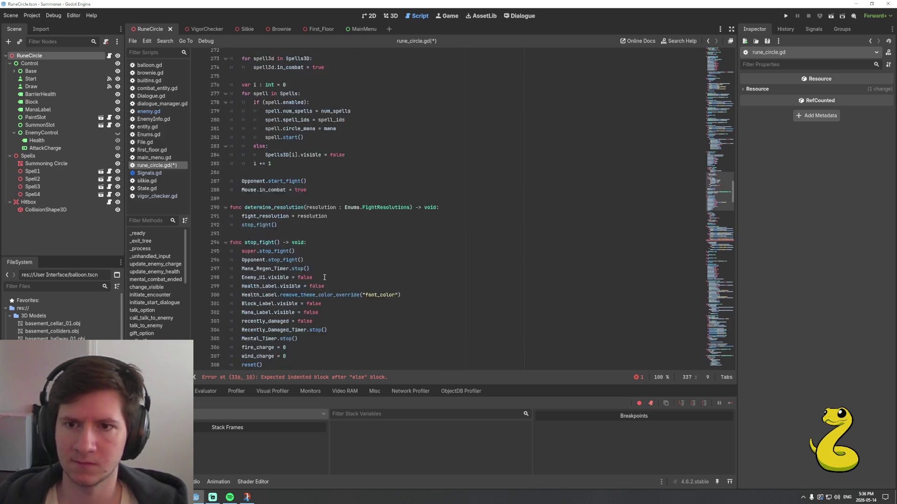
pyautogui.scroll(5, 328, 275)
pyautogui.scroll(8, 329, 275)
pyautogui.scroll(3, 334, 264)
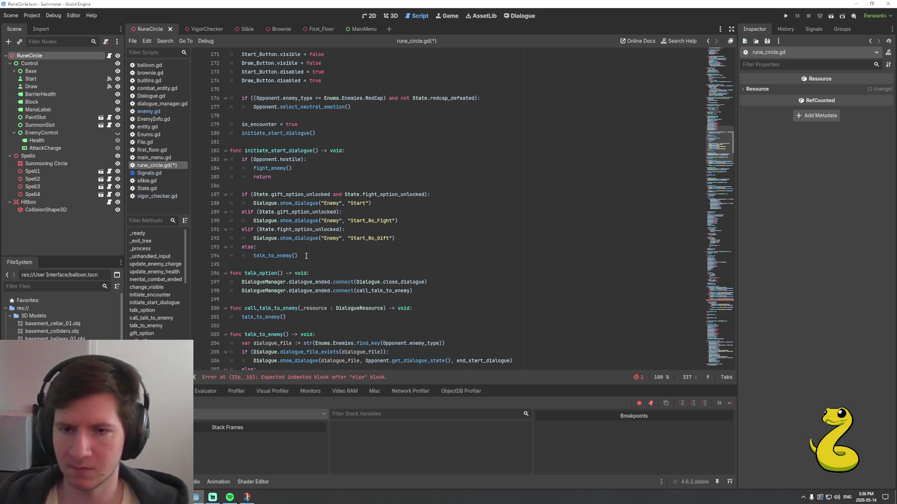
pyautogui.click(306, 257)
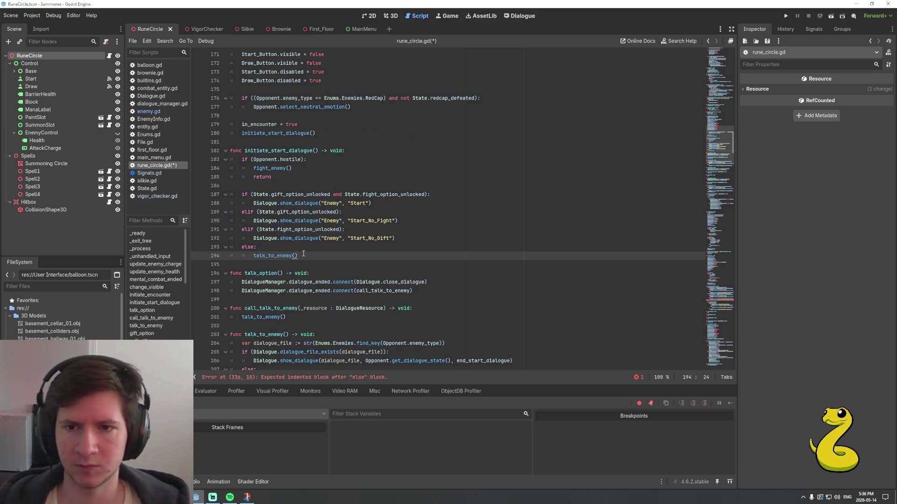
pyautogui.press('Up')
pyautogui.press('Up')
pyautogui.press('Up')
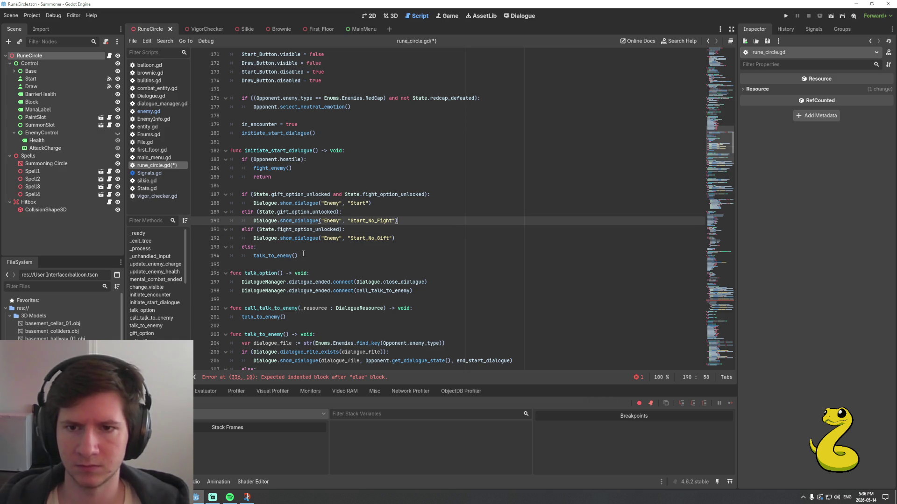
pyautogui.hotkey('shift', 'Home')
pyautogui.hotkey('shift', 'Up')
pyautogui.hotkey('shift', 'Up')
pyautogui.hotkey('shift', 'Up')
pyautogui.hotkey('shift', 'Home')
pyautogui.hotkey('ctrl', 'c')
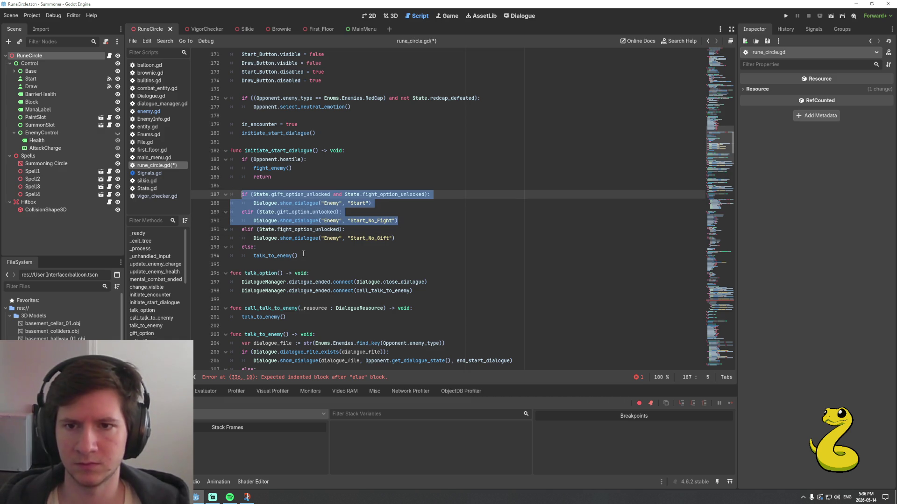
pyautogui.press('pagedown')
pyautogui.press('pagedown')
pyautogui.press('pagedown')
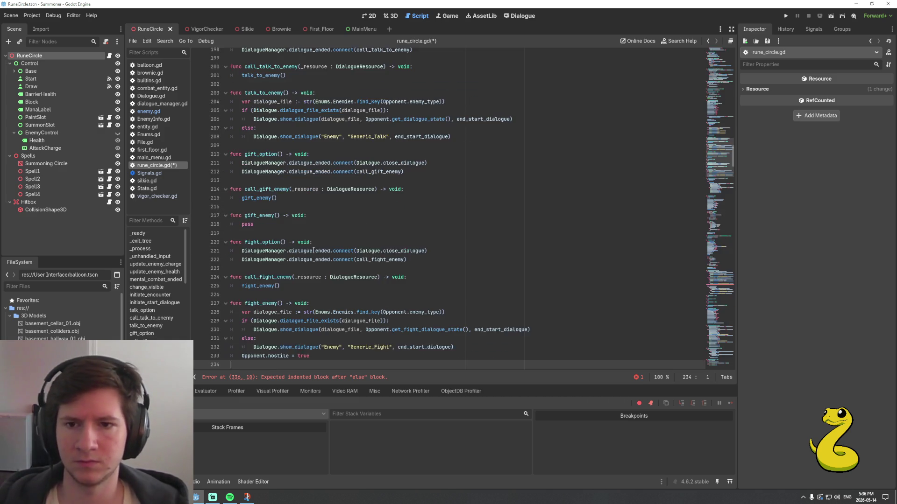
# Paste the copied conditions into the else branch and indent them under it
pyautogui.press('pagedown')
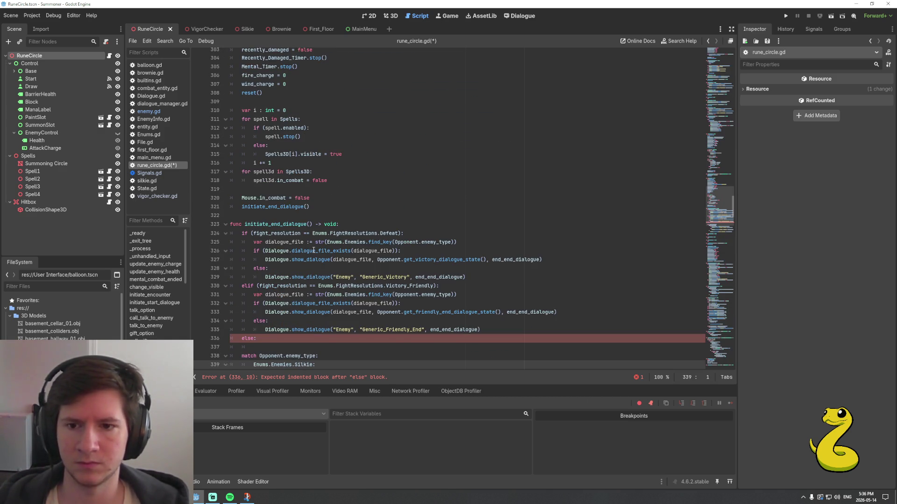
pyautogui.scroll(-3, 314, 250)
pyautogui.click(284, 268)
pyautogui.hotkey('ctrl', 'v')
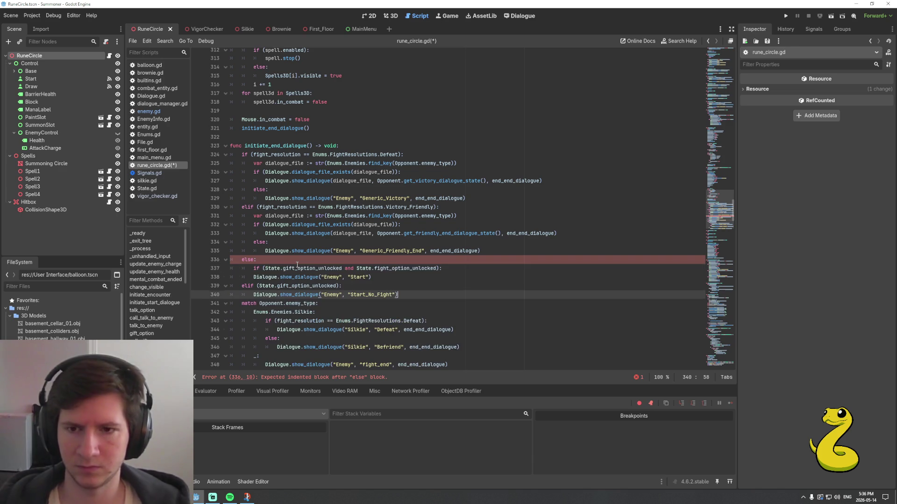
pyautogui.hotkey('shift', 'Home')
pyautogui.hotkey('shift', 'Up')
pyautogui.hotkey('shift', 'Home')
pyautogui.press('Tab')
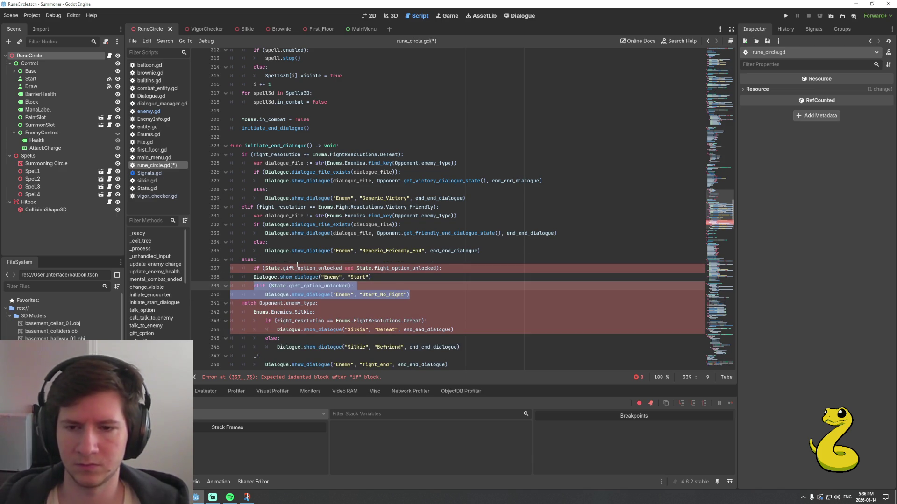
pyautogui.press('Up')
pyautogui.press('Tab')
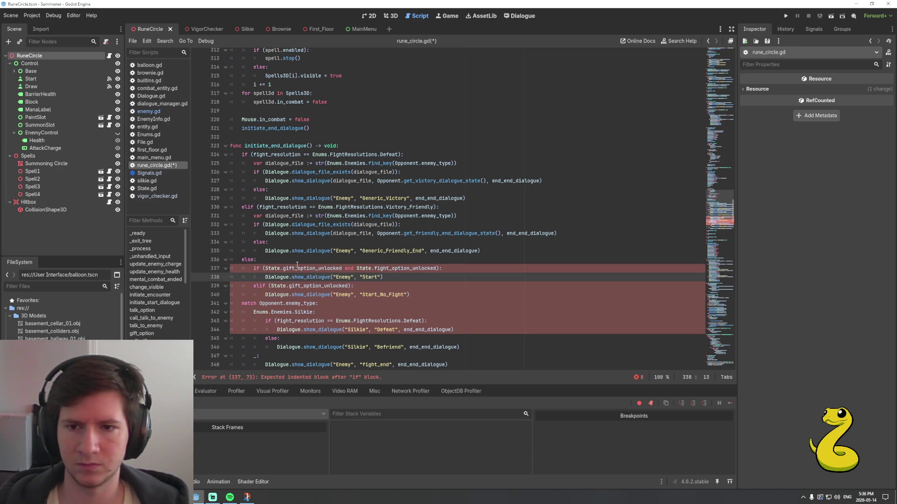
# Change the pasted if condition to check only capture_option_unlocked, dropping the fight option requirement
pyautogui.press('Up')
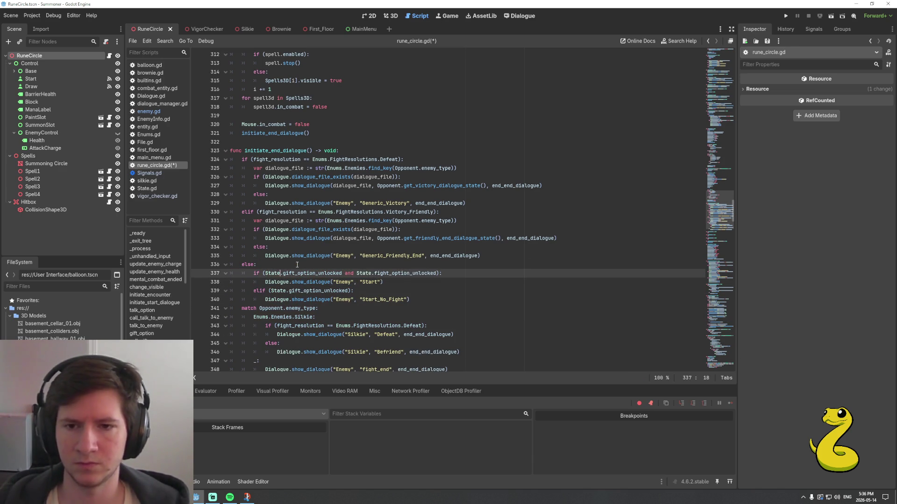
pyautogui.hotkey('shift', 'Right')
pyautogui.hotkey('shift', 'Right')
pyautogui.hotkey('shift', 'Right')
pyautogui.write('capture')
pyautogui.hotkey('ctrl', 'Right')
pyautogui.press('Right')
pyautogui.hotkey('shift', 'End')
pyautogui.hotkey('shift', 'Left')
pyautogui.hotkey('shift', 'Left')
pyautogui.press('Delete')
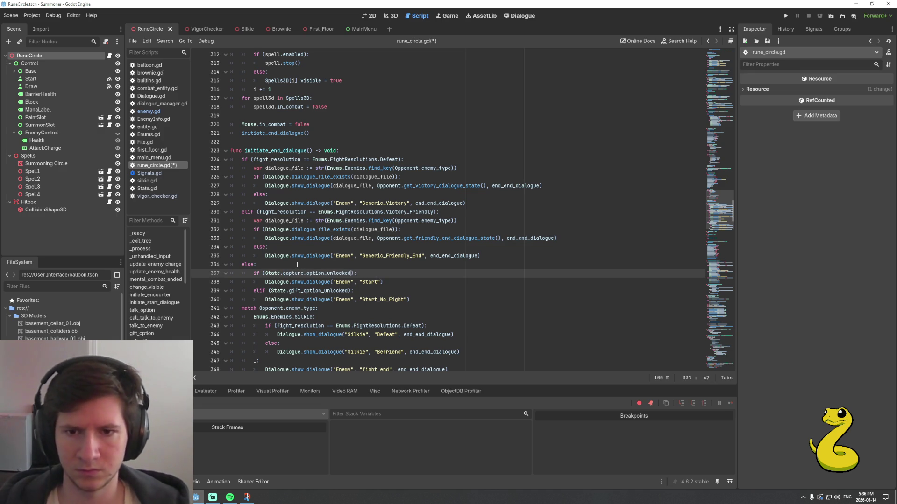
pyautogui.hotkey('ctrl', 'shift', 'Left')
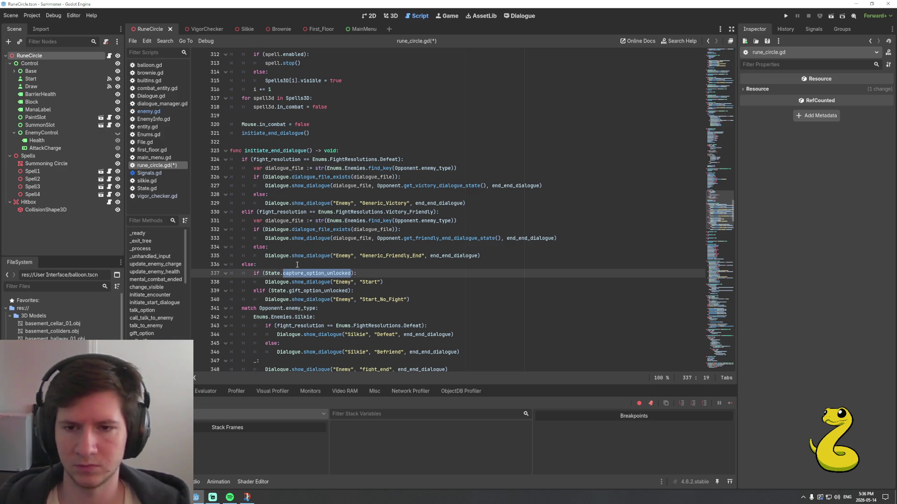
# Change the first dialogue title to 'End' and turn the gift_option_unlocked elif into else:
pyautogui.click(382, 282)
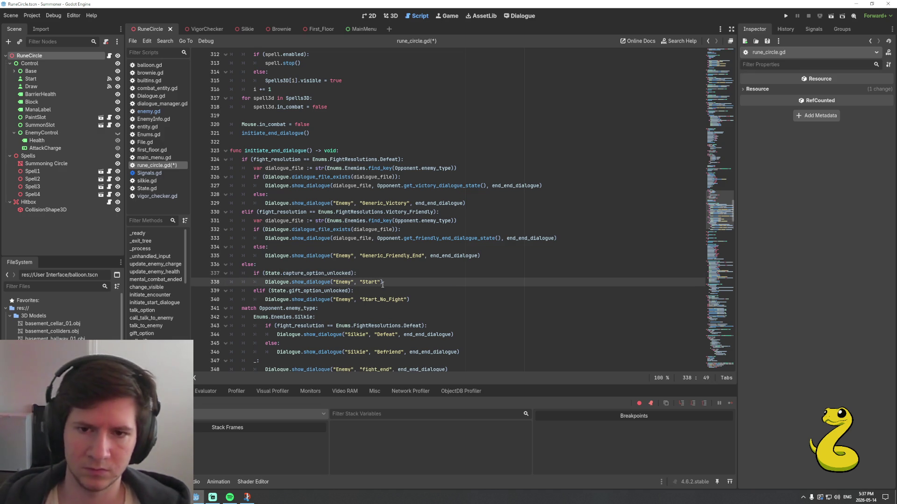
pyautogui.hotkey('shift', 'Left')
pyautogui.hotkey('shift', 'Left')
pyautogui.hotkey('shift', 'Left')
pyautogui.hotkey('shift', 'Left')
pyautogui.hotkey('shift', 'Left')
pyautogui.write('End')
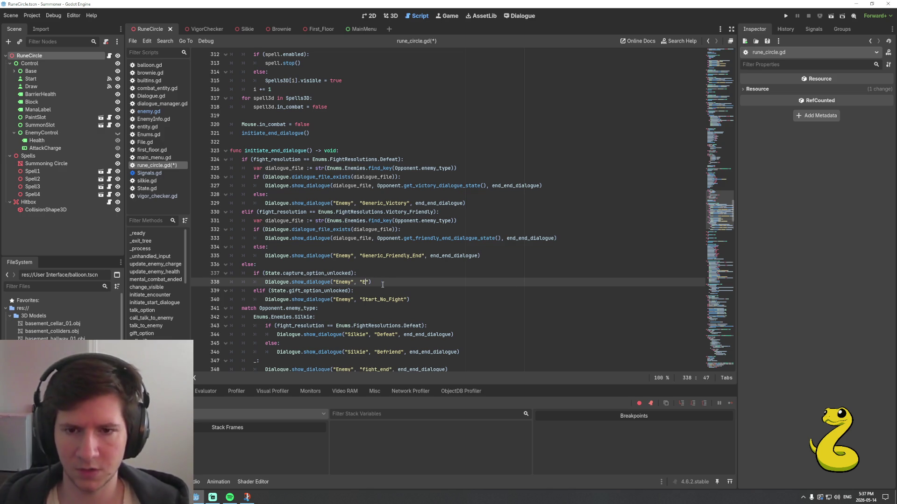
pyautogui.press('Down')
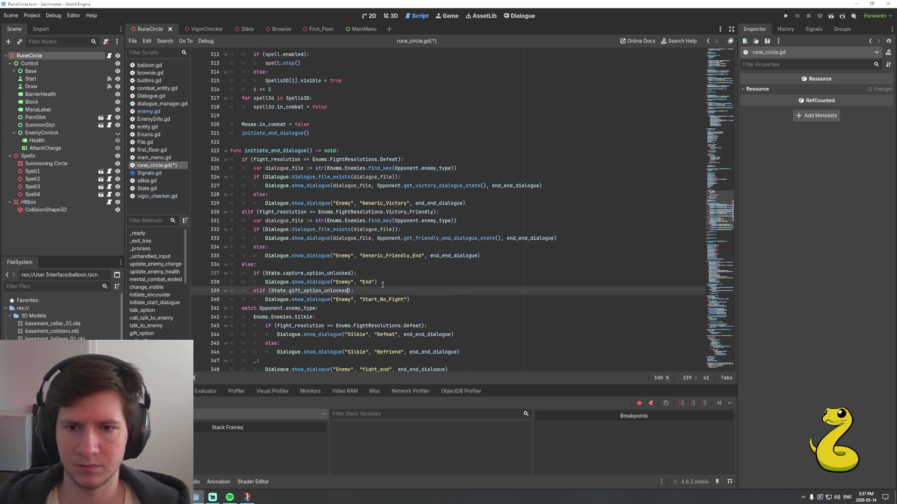
pyautogui.hotkey('shift', 'Home')
pyautogui.write('else:')
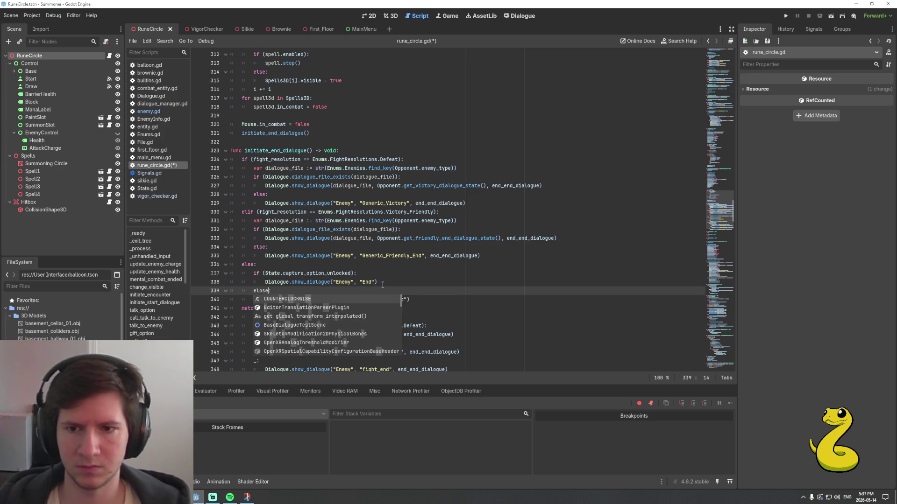
pyautogui.press('Escape')
# Rename the fallback title Start_No_Fight to End_No_Capture and save rune_circle.gd
pyautogui.press('Down')
pyautogui.press('End')
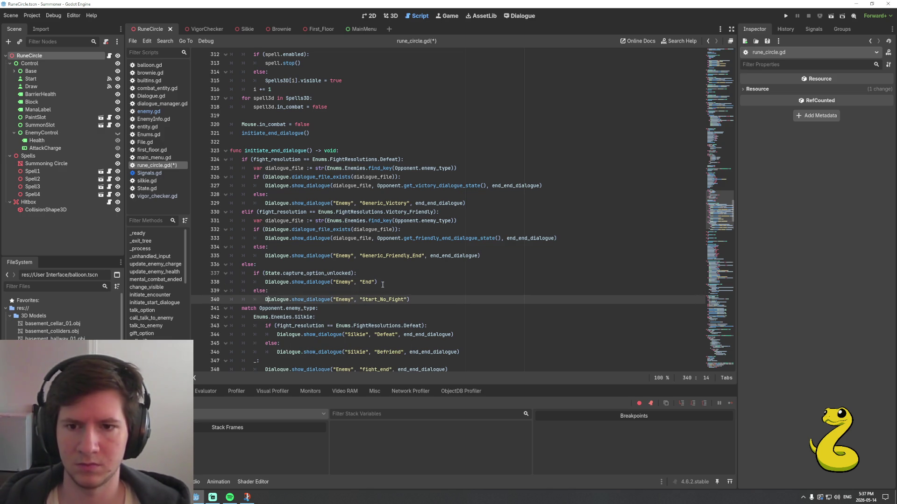
pyautogui.hotkey('shift', 'Left')
pyautogui.hotkey('shift', 'Left')
pyautogui.hotkey('shift', 'Left')
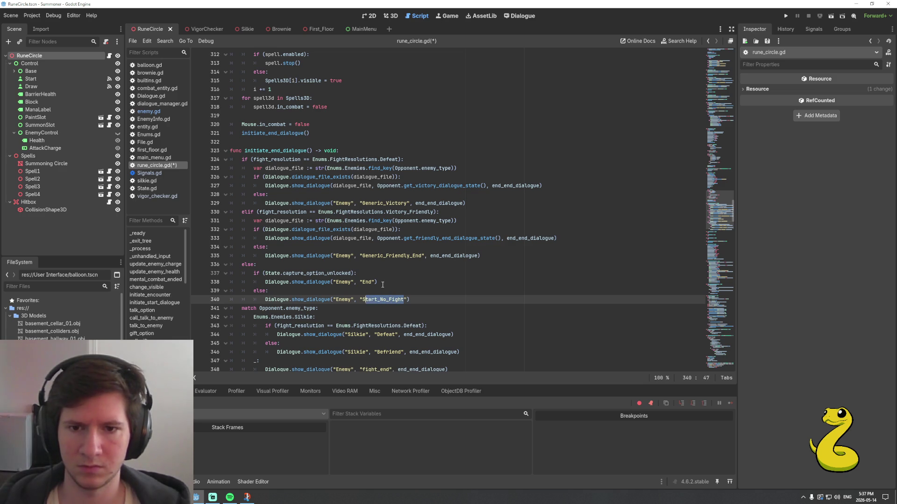
pyautogui.write('En')
pyautogui.write('d_No_cap')
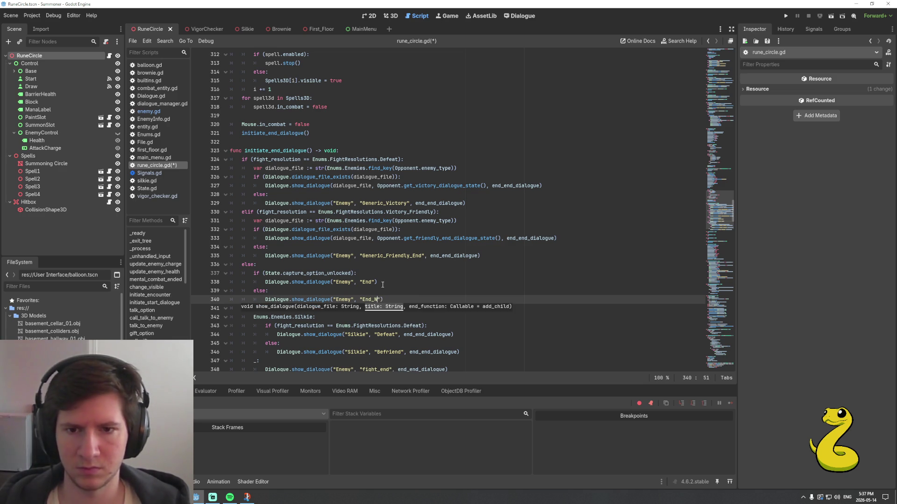
pyautogui.press('BackSpace')
pyautogui.press('BackSpace')
pyautogui.press('BackSpace')
pyautogui.write('Capture')
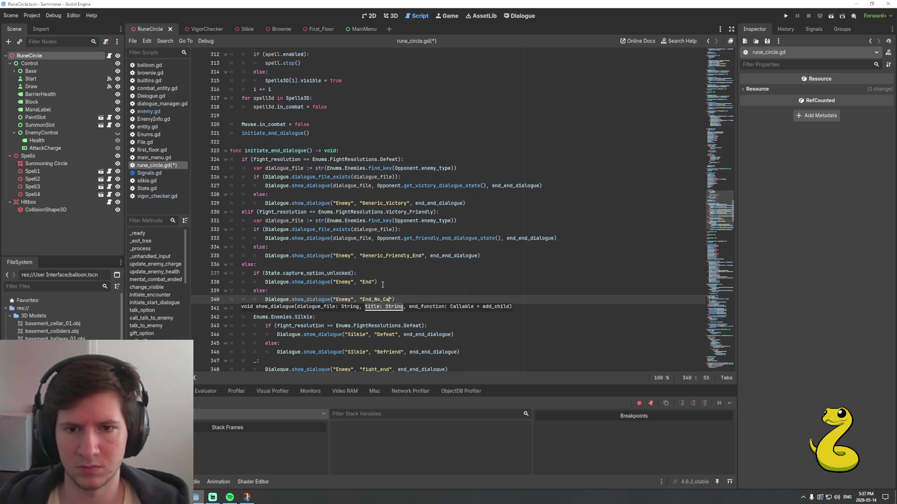
pyautogui.hotkey('ctrl', 's')
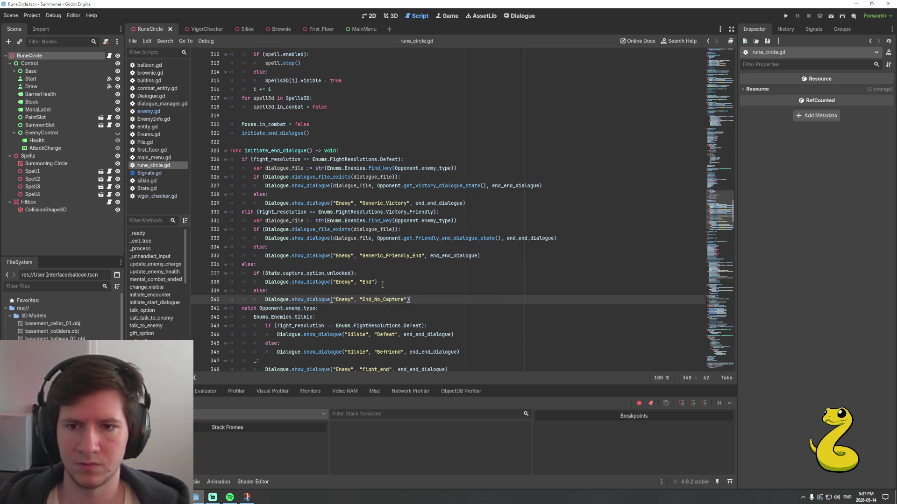
# Select capture_option_unlocked on line 337 and switch to State.gd
pyautogui.click(310, 274)
pyautogui.doubleClick(310, 274)
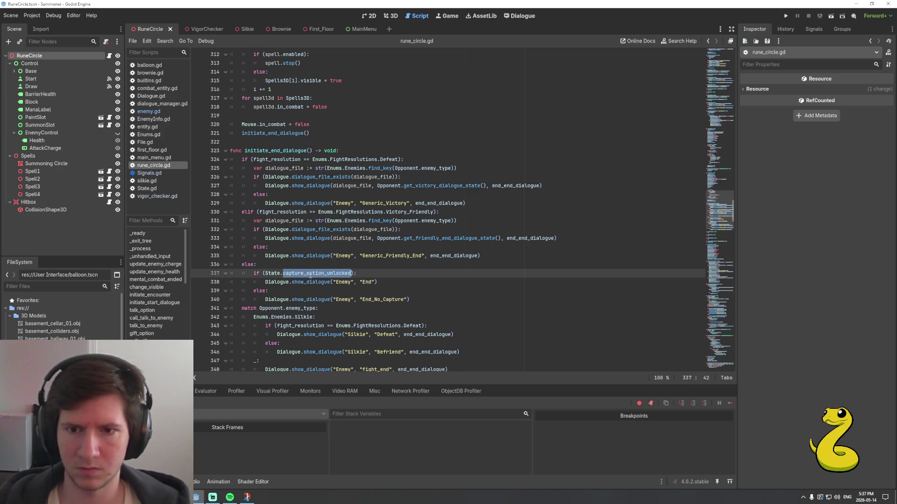
pyautogui.keyDown('ctrl'); pyautogui.click(271, 274); pyautogui.keyUp('ctrl')
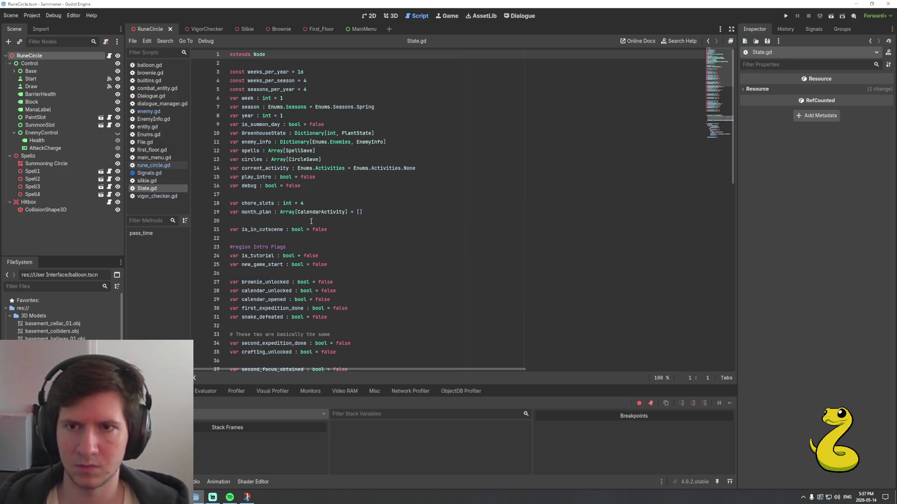
# Declare var capture_option_unlocked : bool = false below fight_option_unlocked in State.gd
pyautogui.scroll(-12, 312, 220)
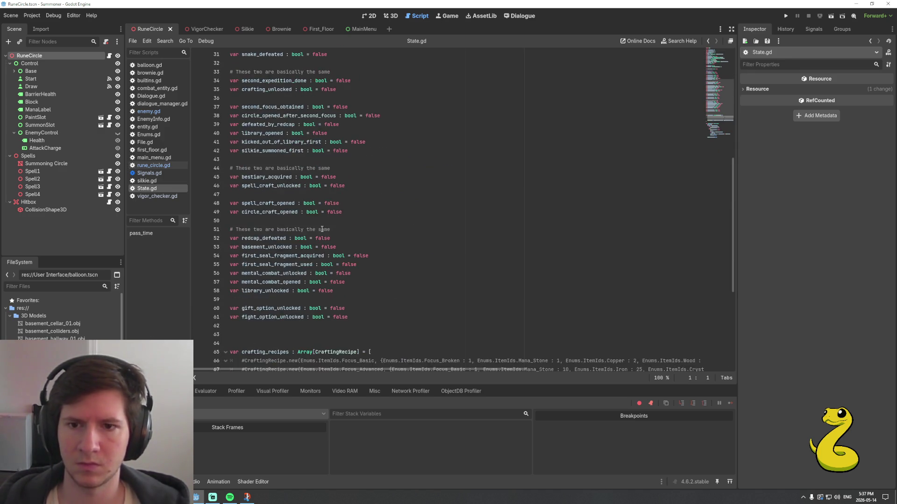
pyautogui.click(362, 213)
pyautogui.press('Return')
pyautogui.write('var capture_option_unlocked :')
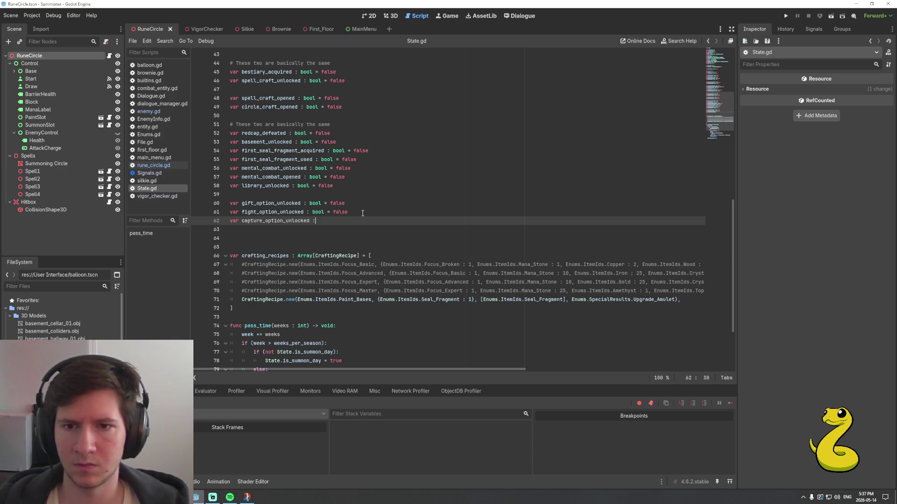
pyautogui.write(' bool = false')
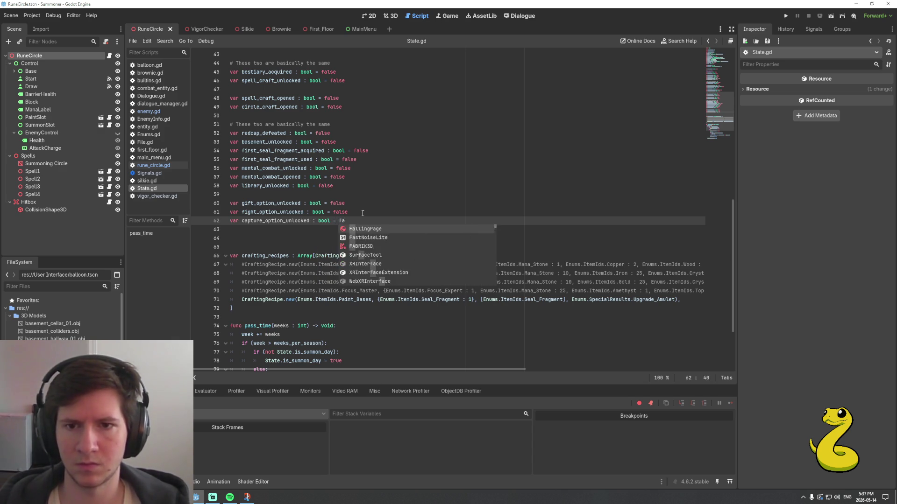
pyautogui.press('Escape')
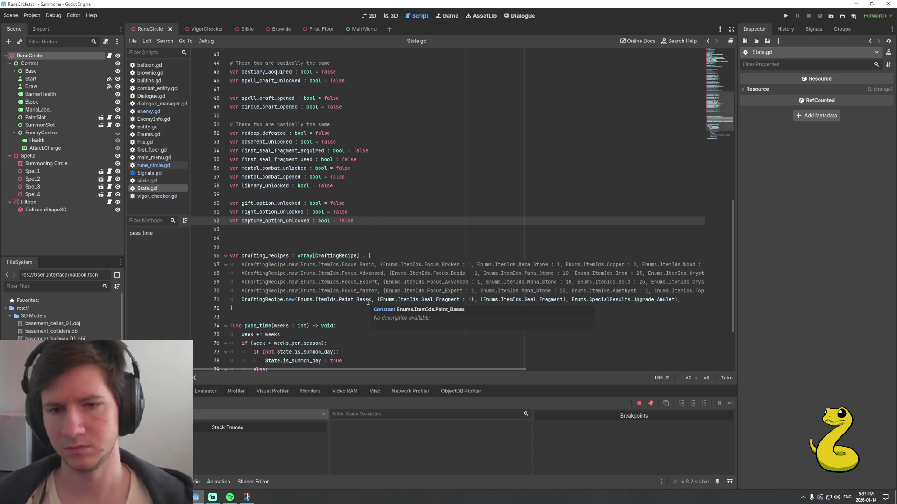
pyautogui.click(461, 297)
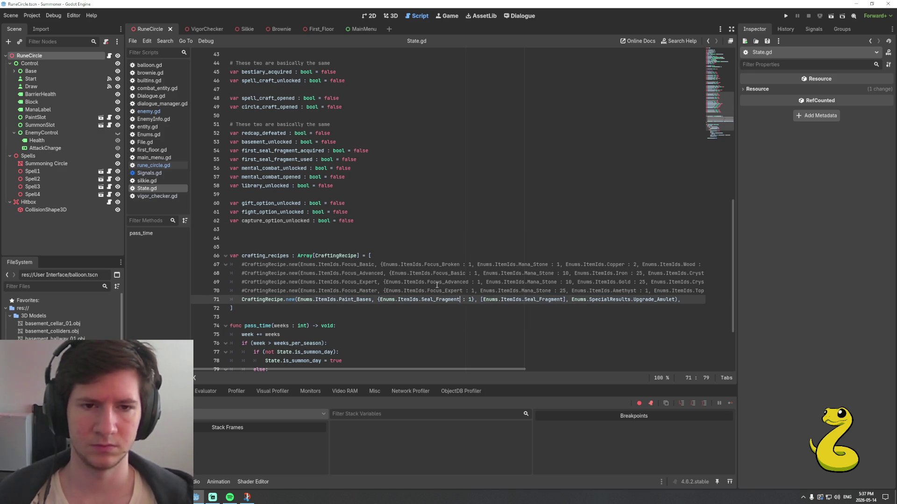
pyautogui.scroll(-1, 447, 264)
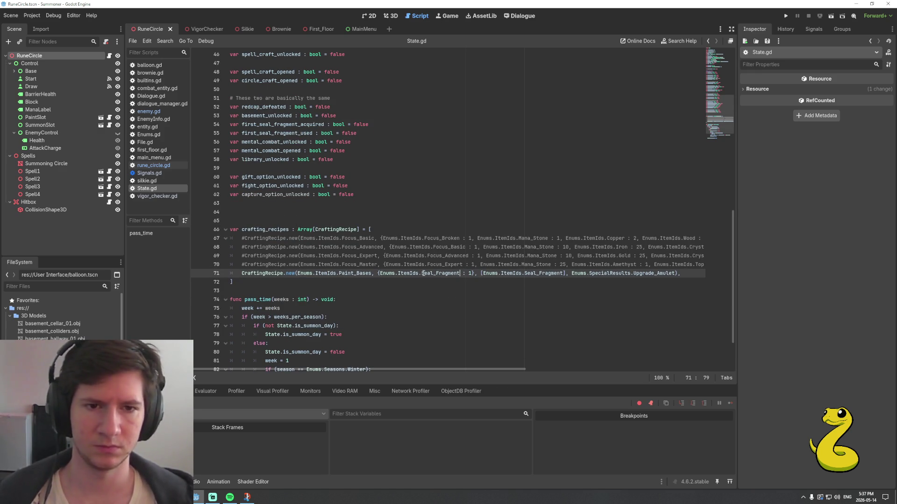
pyautogui.moveTo(422, 274)
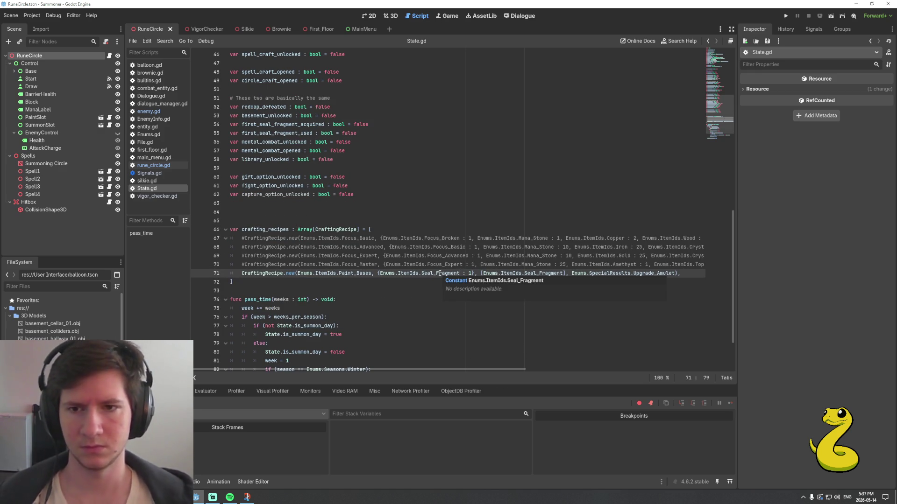
# Prefix lines 66–72 of State.gd with # so the crafting_recipes array and its closing bracket are commented out
pyautogui.press('Home')
pyautogui.write('#')
pyautogui.press('Down')
pyautogui.press('Home')
pyautogui.write('#')
pyautogui.press('Up')
pyautogui.press('Up')
pyautogui.press('Up')
pyautogui.write('#')
pyautogui.press('BackSpace')
pyautogui.press('Home')
pyautogui.write('#')
pyautogui.press('Down')
pyautogui.press('End')
pyautogui.press('Home')
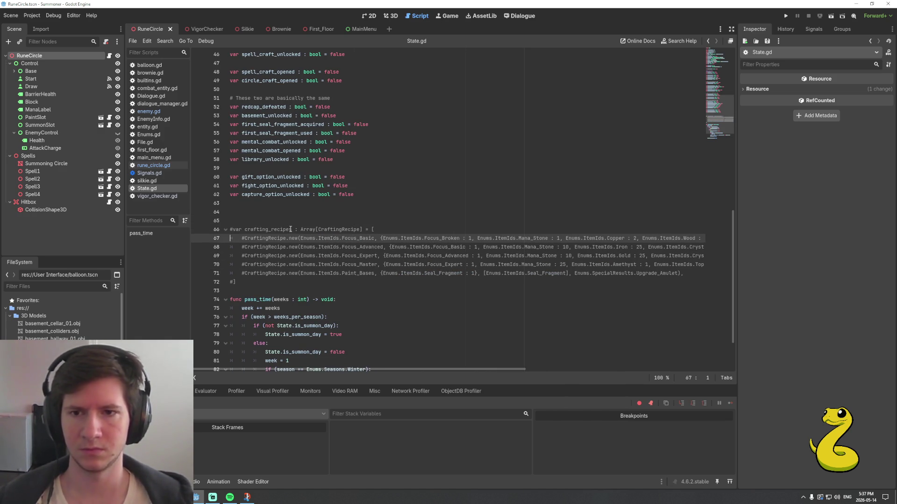
# Search all project scripts for crafting_recipes to confirm nothing else references it
pyautogui.doubleClick(292, 230)
pyautogui.hotkey('ctrl', 'shift', 'f')
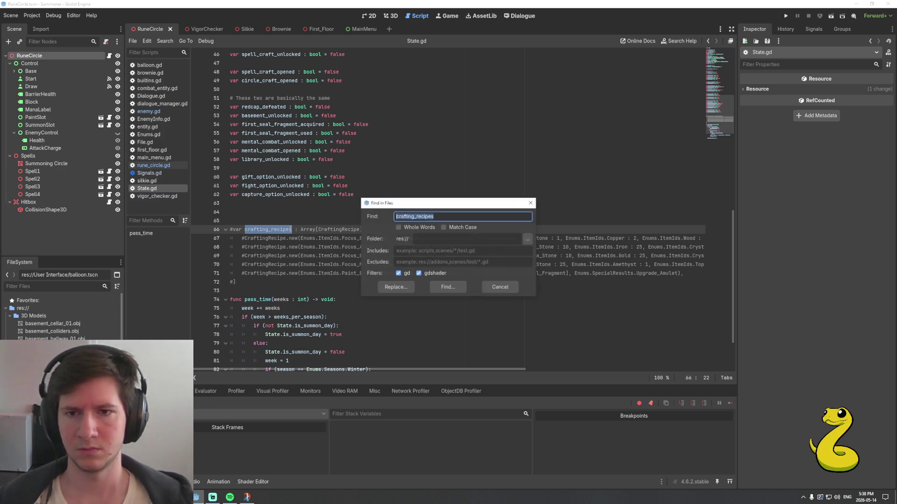
pyautogui.press('Return')
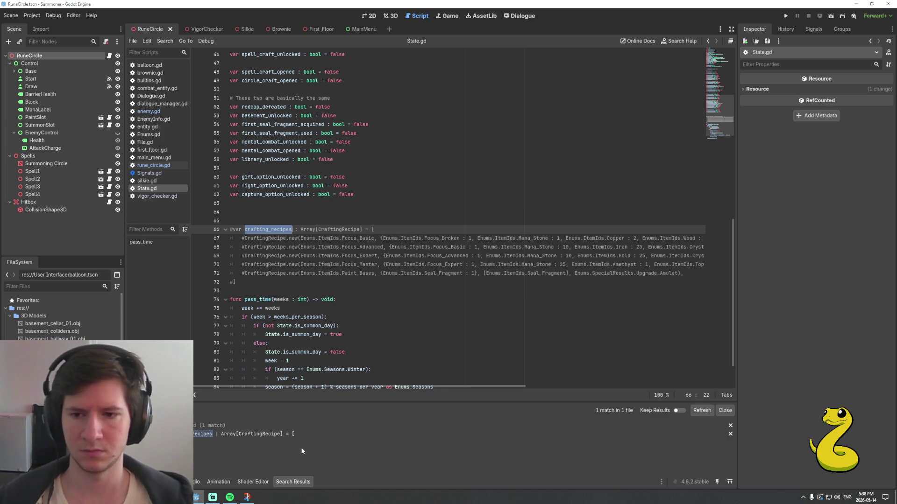
pyautogui.click(272, 280)
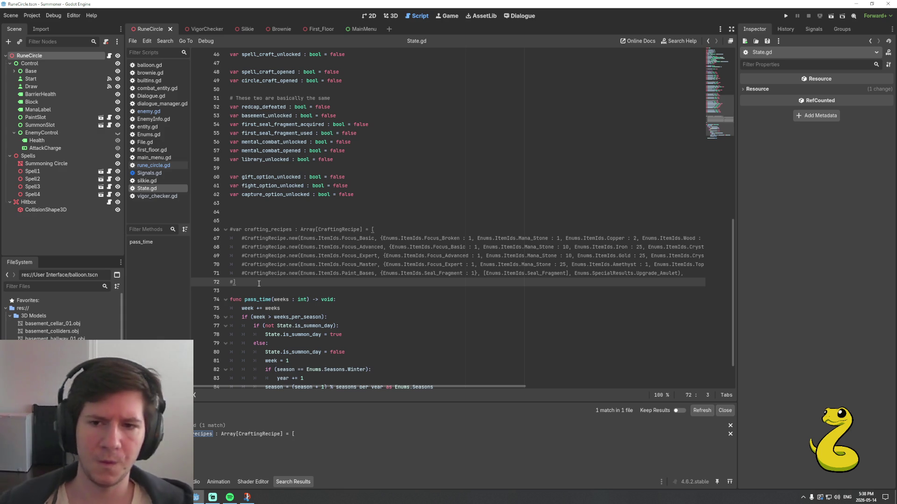
# Switch back to rune_circle.gd at the End dialogue line 338
pyautogui.click(177, 165)
pyautogui.moveTo(368, 239)
pyautogui.click(385, 280)
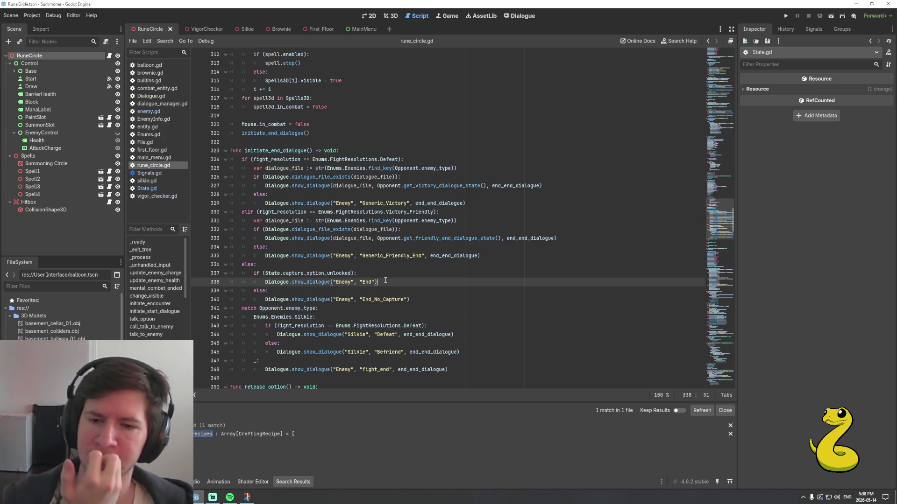
# Delete the default _: fight_end fallback case from the end-dialogue match
pyautogui.press('Down')
pyautogui.press('Down')
pyautogui.press('Down')
pyautogui.scroll(-3, 402, 286)
pyautogui.press('Down')
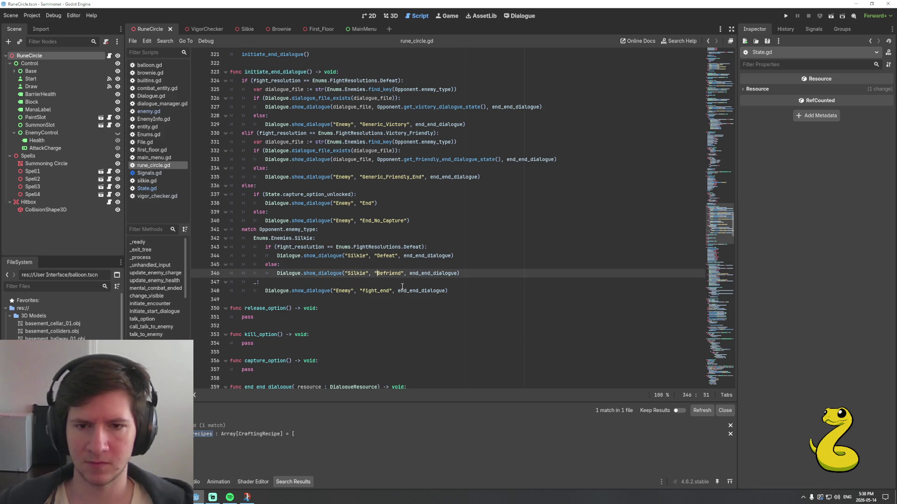
pyautogui.click(464, 293)
pyautogui.hotkey('shift', 'Home')
pyautogui.hotkey('shift', 'Up')
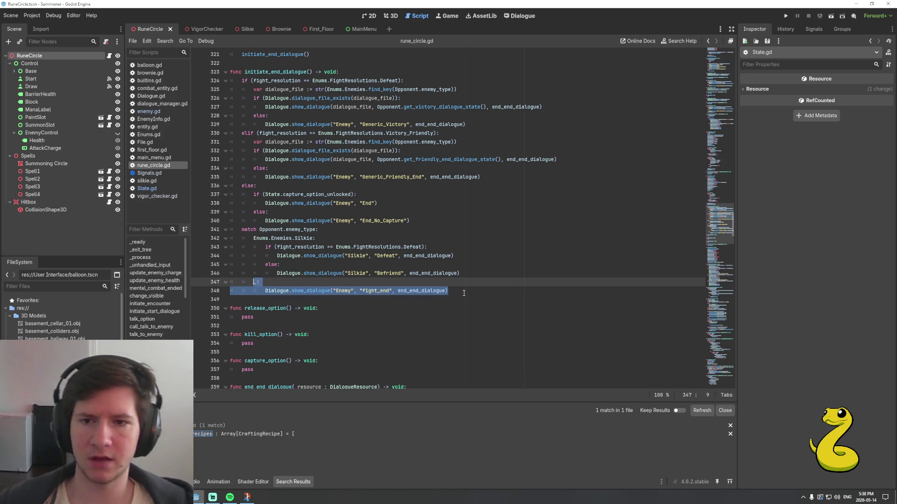
pyautogui.press('BackSpace')
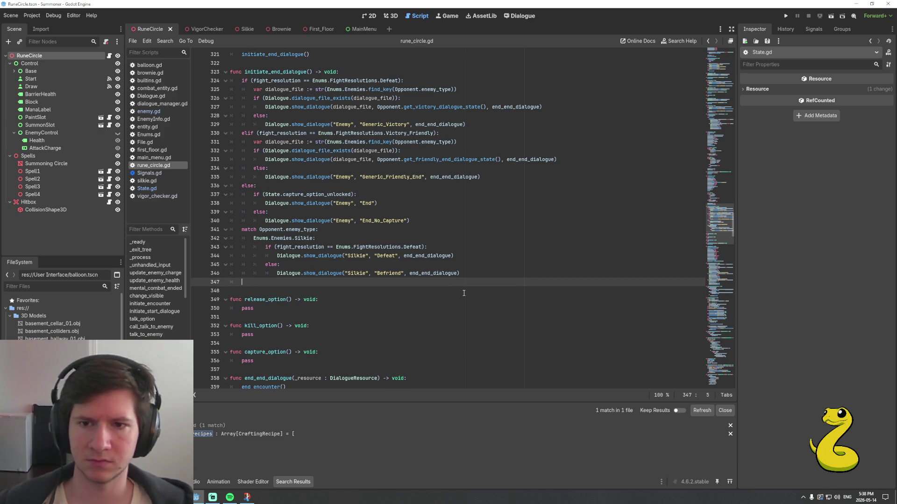
pyautogui.press('BackSpace')
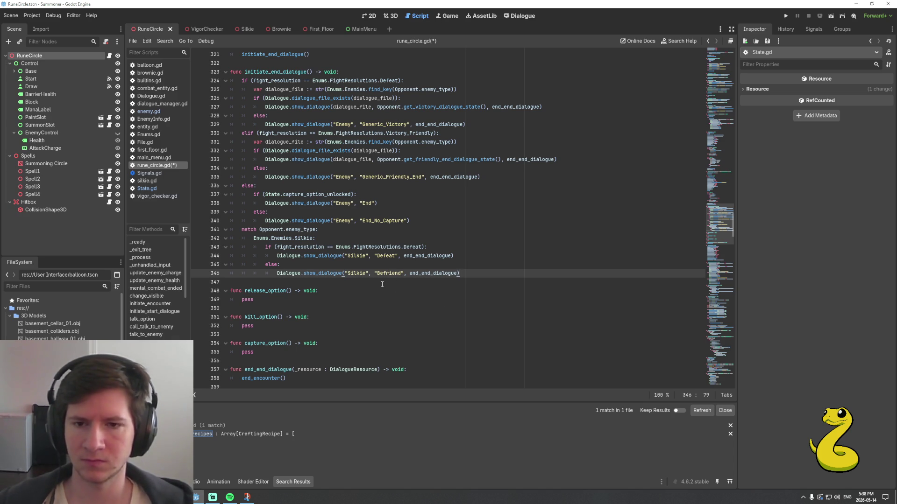
# Review the Silkie dialogue lines and save rune_circle.gd
pyautogui.scroll(1, 419, 282)
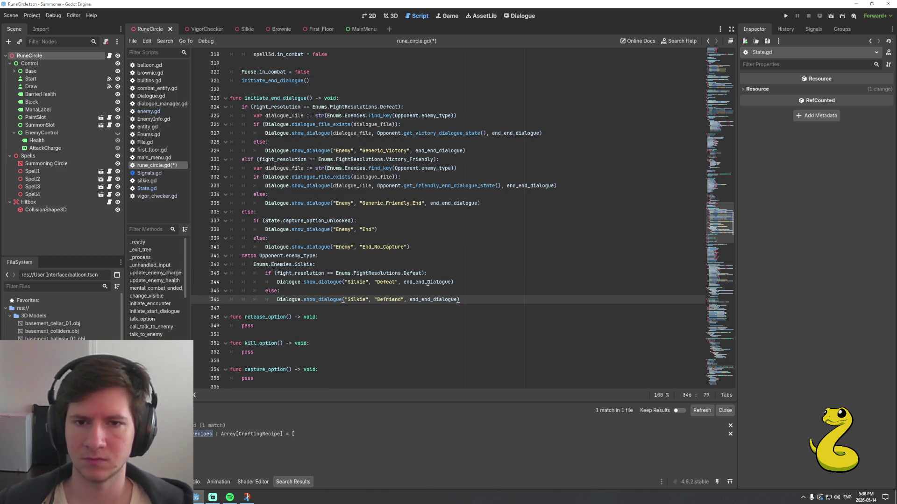
pyautogui.click(460, 278)
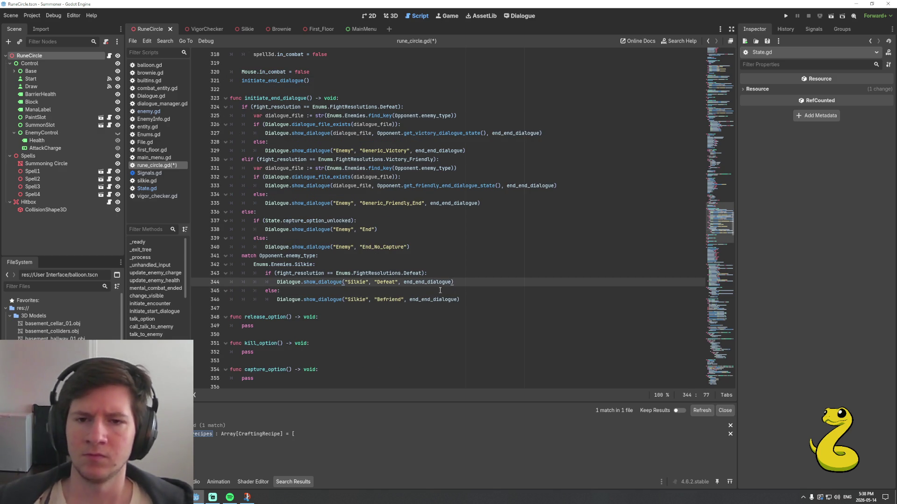
pyautogui.scroll(1, 459, 267)
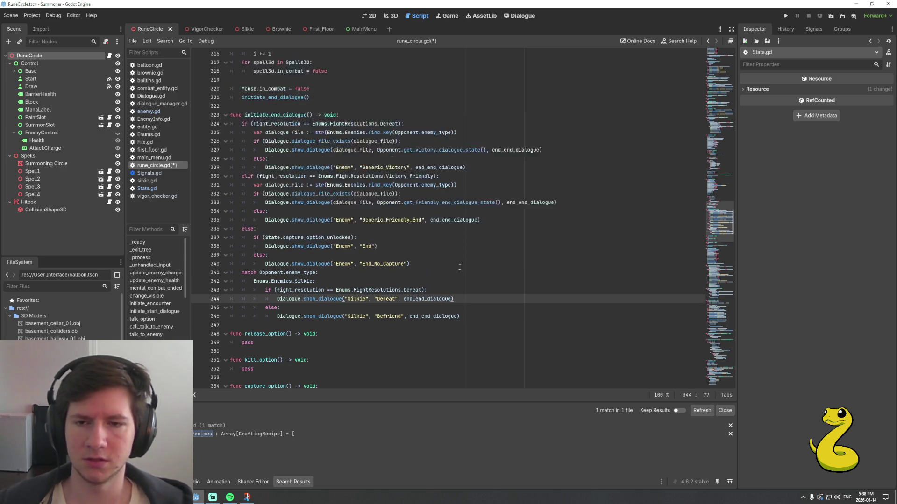
pyautogui.scroll(3, 460, 267)
pyautogui.scroll(-3, 457, 269)
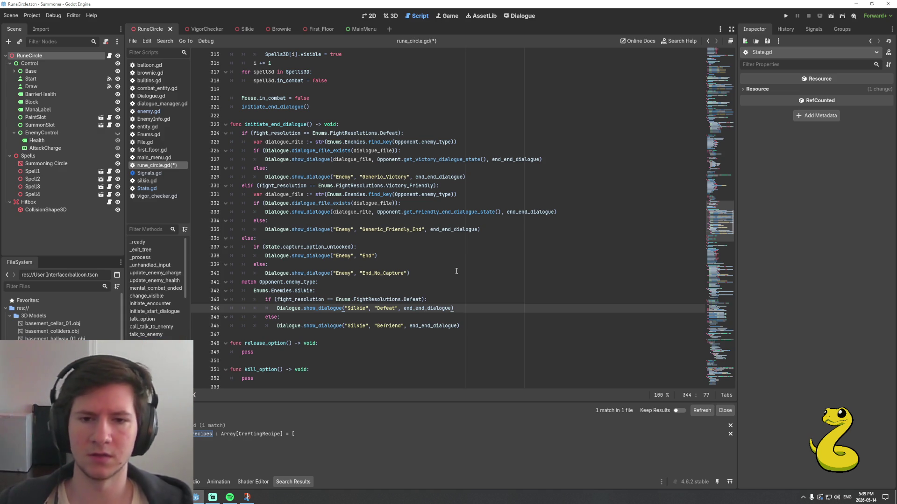
pyautogui.scroll(-2, 458, 271)
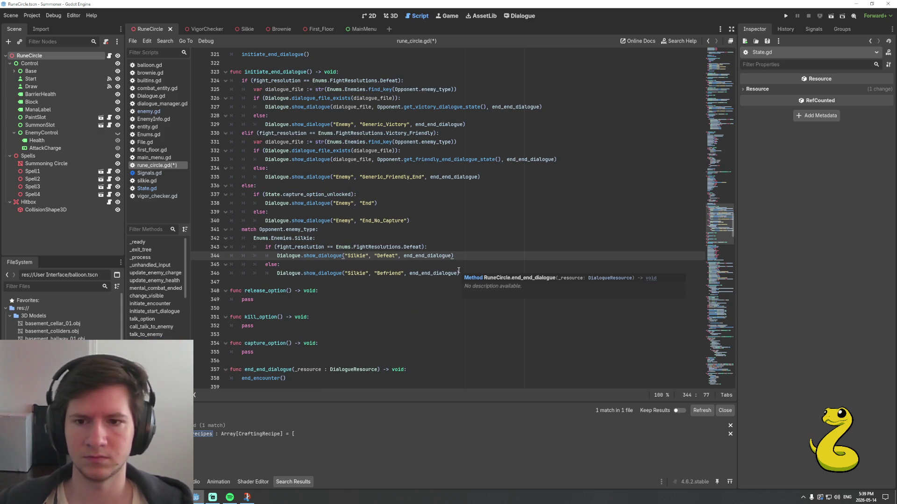
pyautogui.scroll(-2, 458, 271)
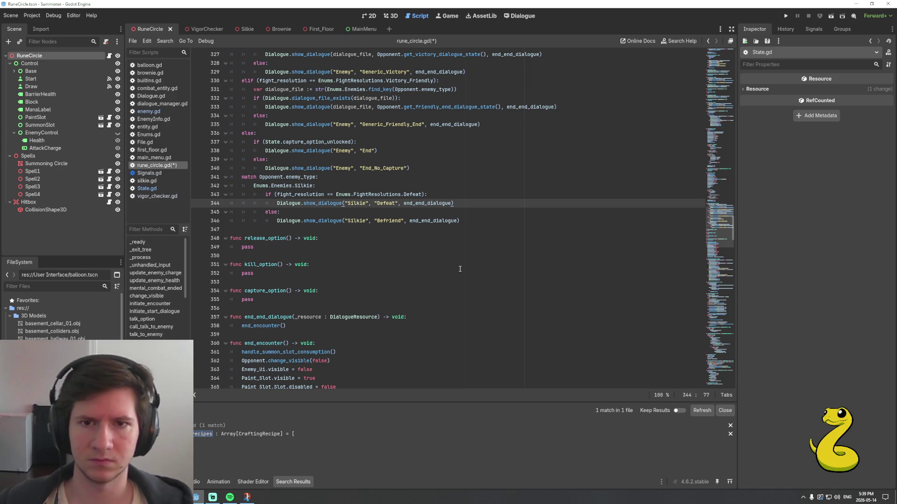
pyautogui.scroll(2, 459, 270)
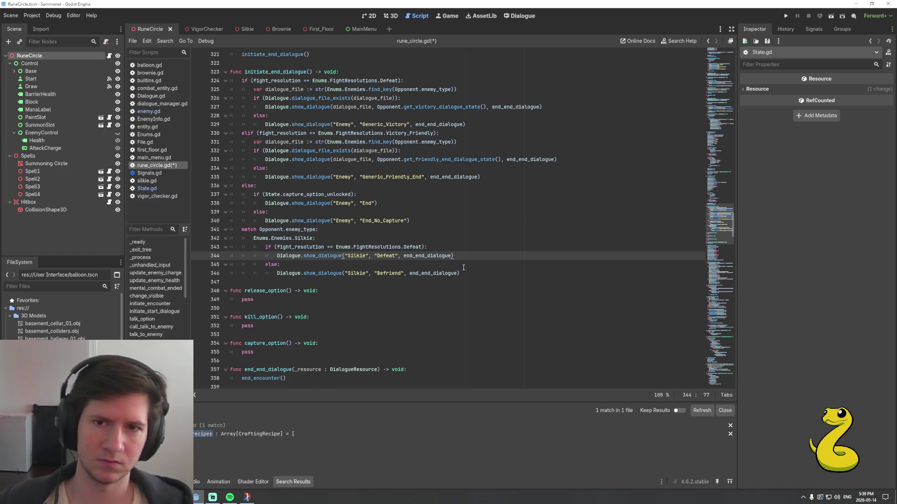
pyautogui.click(426, 222)
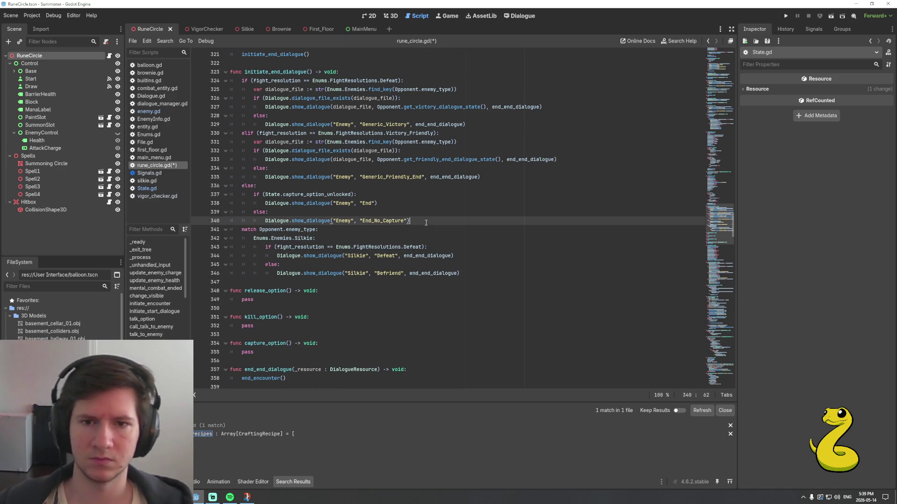
pyautogui.hotkey('ctrl', 's')
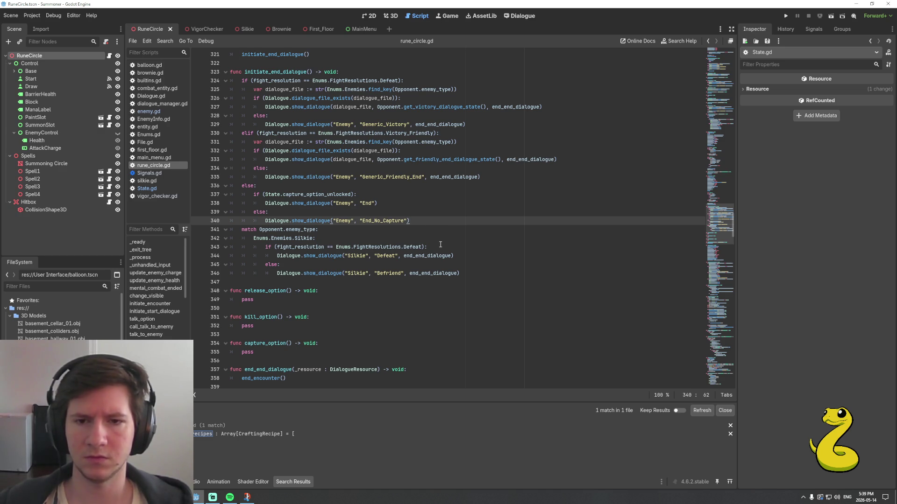
# Delete the Silkie match block on lines 341–346, then open silkie.gd
pyautogui.click(487, 276)
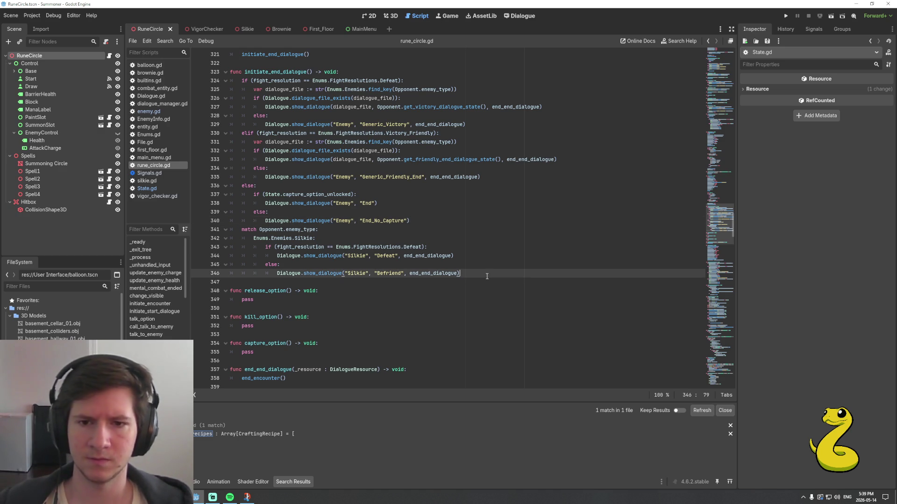
pyautogui.hotkey('shift', 'Up')
pyautogui.hotkey('shift', 'Up')
pyautogui.hotkey('shift', 'Up')
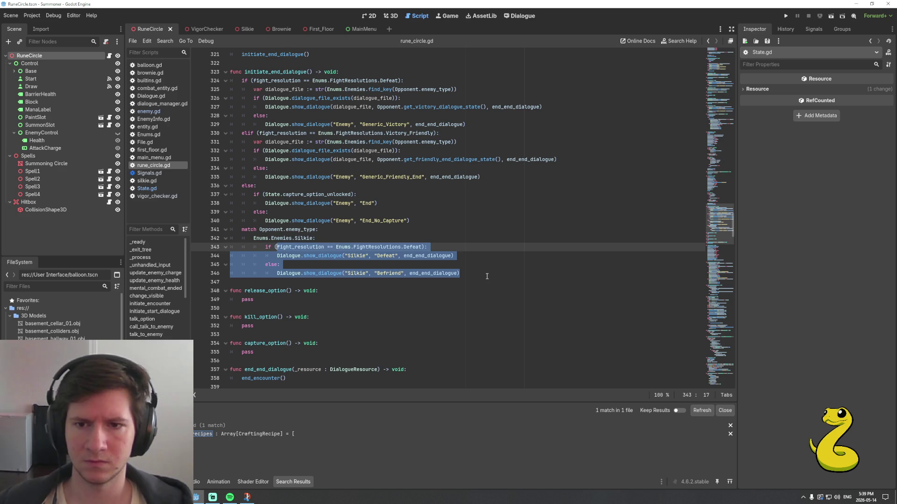
pyautogui.hotkey('shift', 'Up')
pyautogui.hotkey('shift', 'Home')
pyautogui.hotkey('ctrl', 'c')
pyautogui.press('Delete')
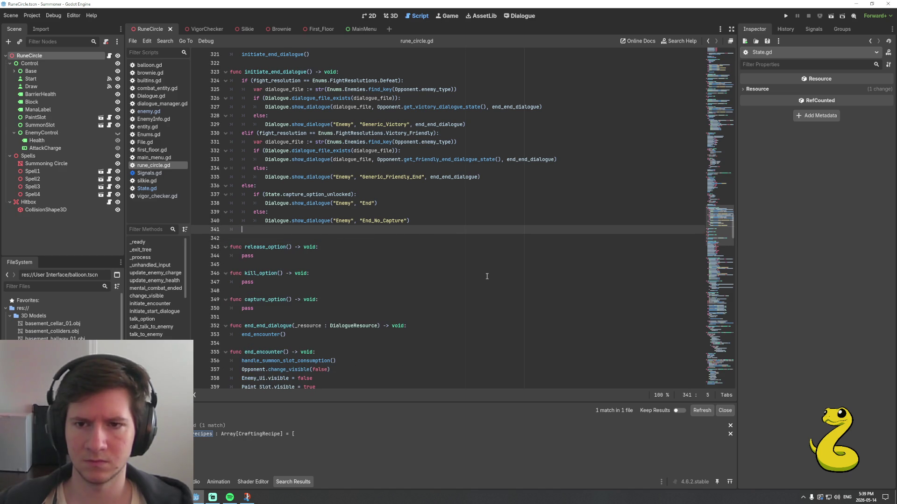
pyautogui.press('BackSpace')
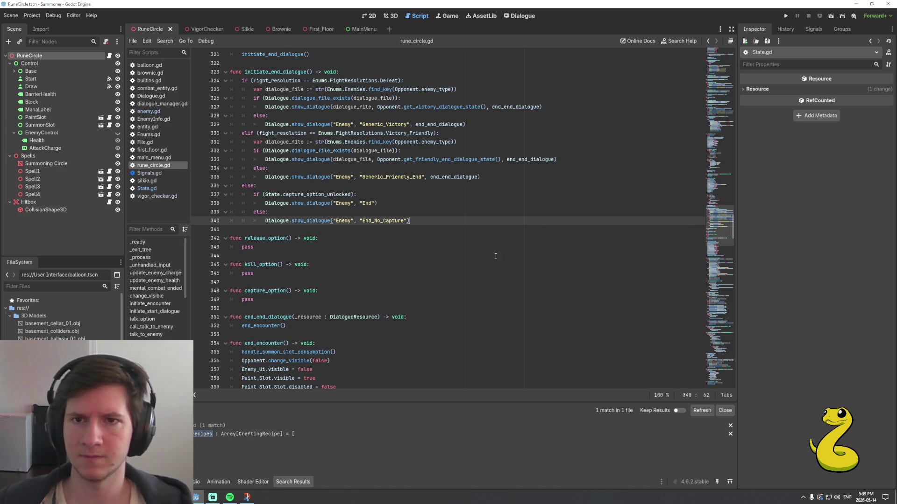
pyautogui.click(245, 30)
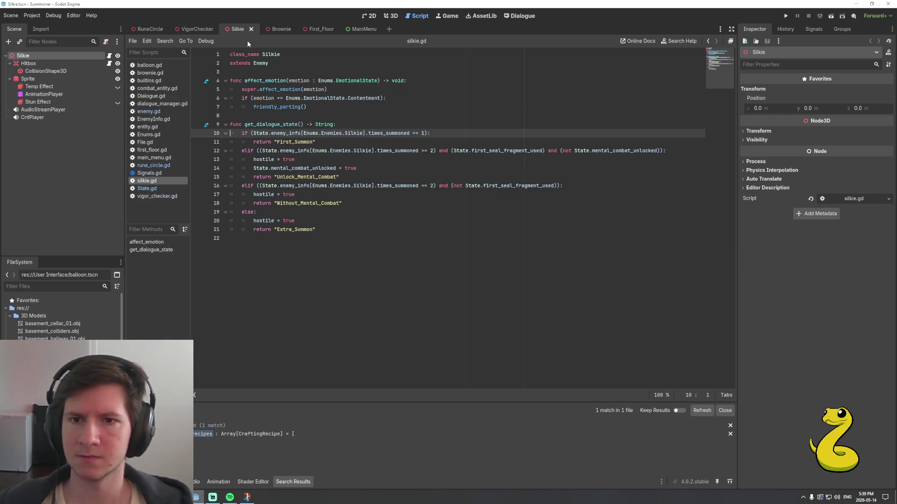
# Add get_victory_dialogue_state() in silkie.gd with the pasted Silkie block, minus its match and if lines
pyautogui.click(344, 245)
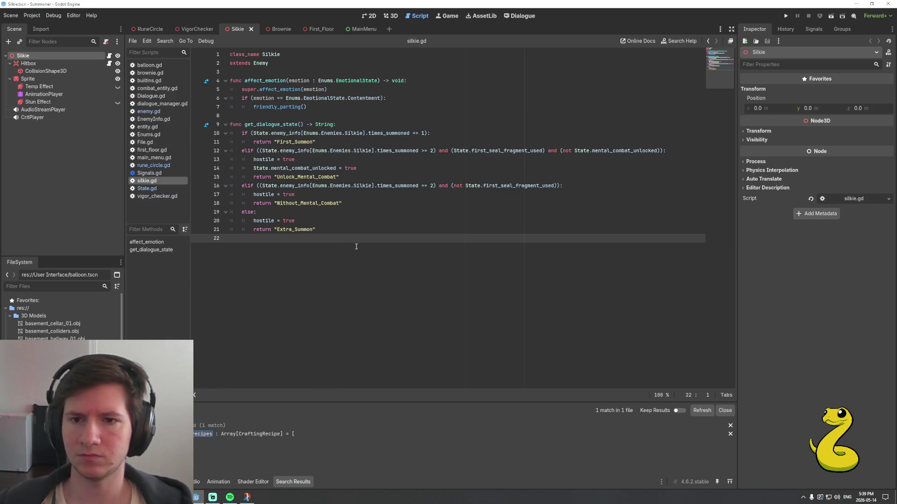
pyautogui.press('Return')
pyautogui.write('func g')
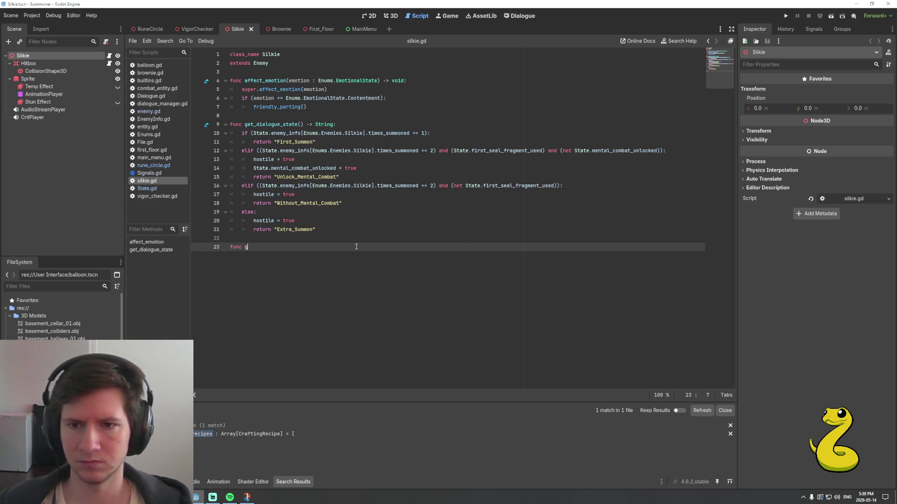
pyautogui.write('et_')
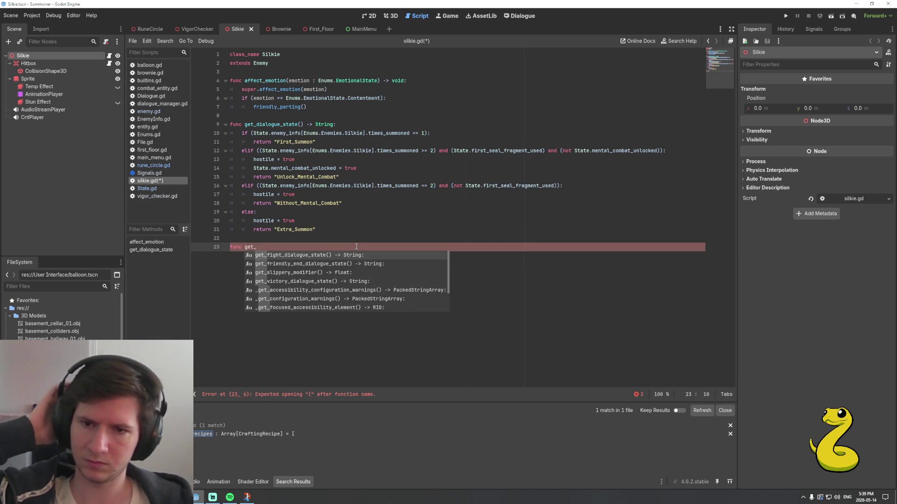
pyautogui.press('Down')
pyautogui.press('Down')
pyautogui.press('Down')
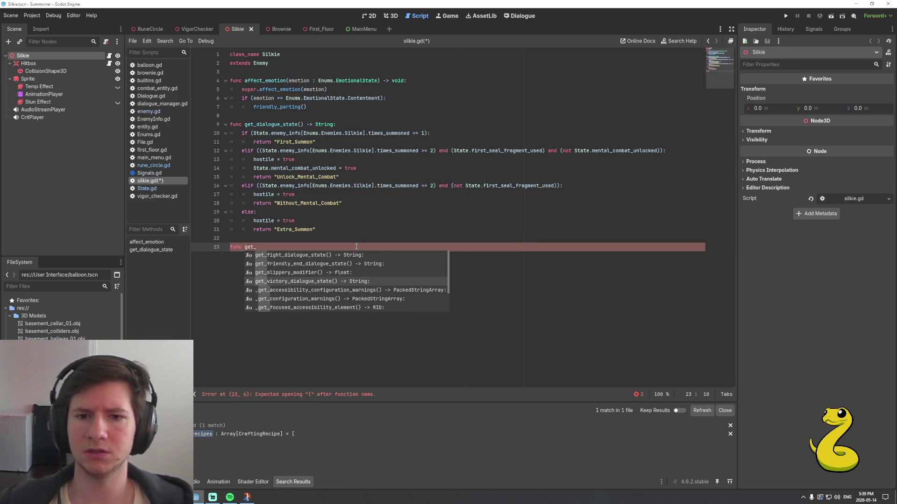
pyautogui.press('Return')
pyautogui.press('Return')
pyautogui.hotkey('ctrl', 'v')
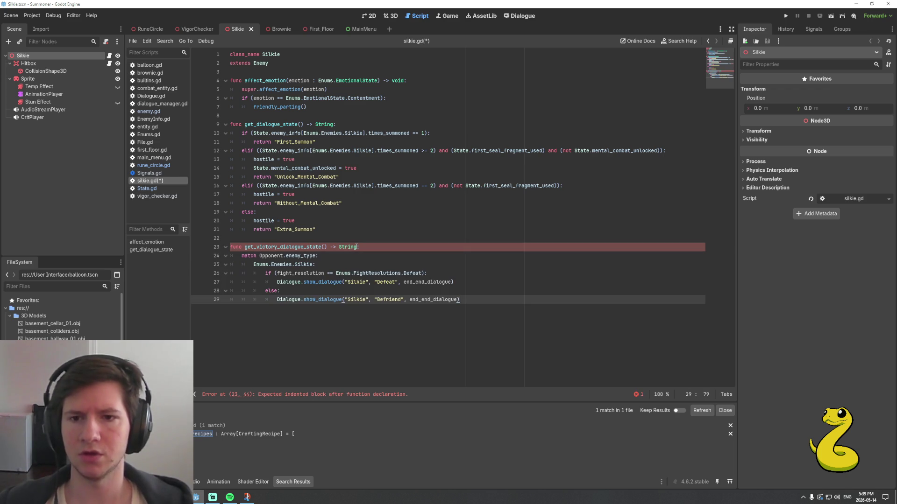
pyautogui.press('Up')
pyautogui.press('Up')
pyautogui.press('Up')
pyautogui.hotkey('shift', 'Up')
pyautogui.hotkey('shift', 'Home')
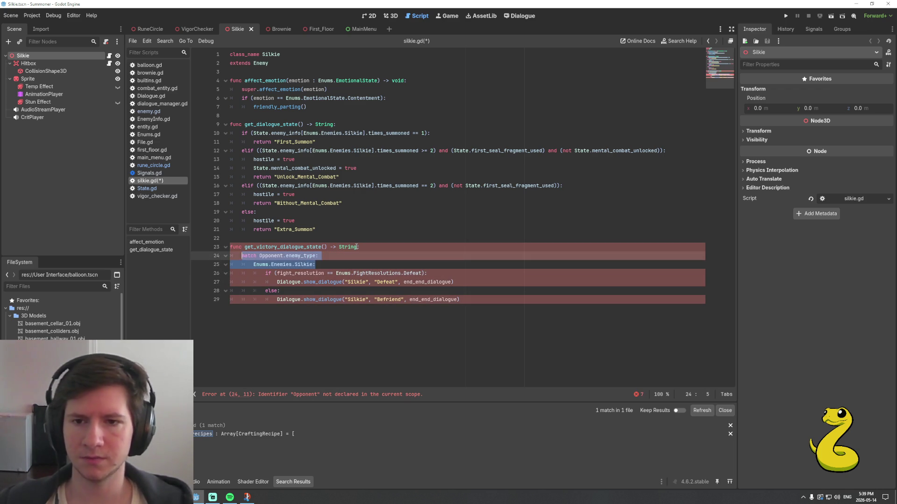
pyautogui.hotkey('ctrl', 'shift', 'k')
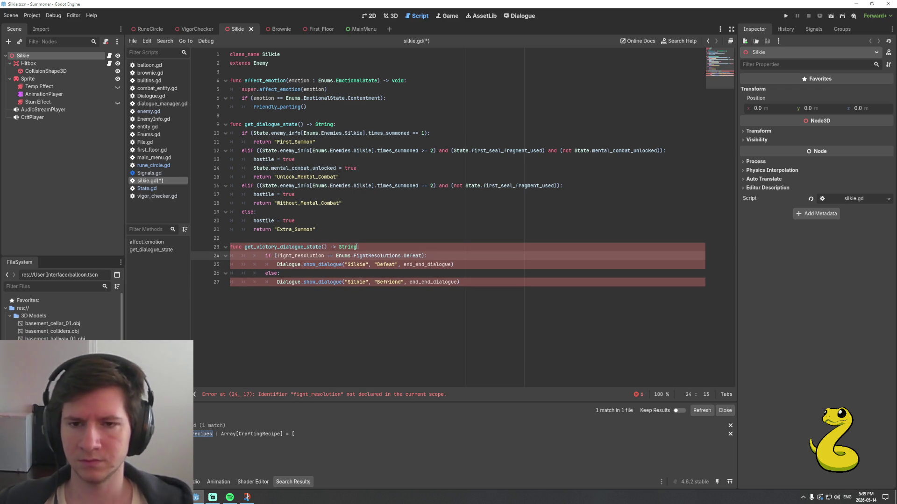
pyautogui.hotkey('shift', 'End')
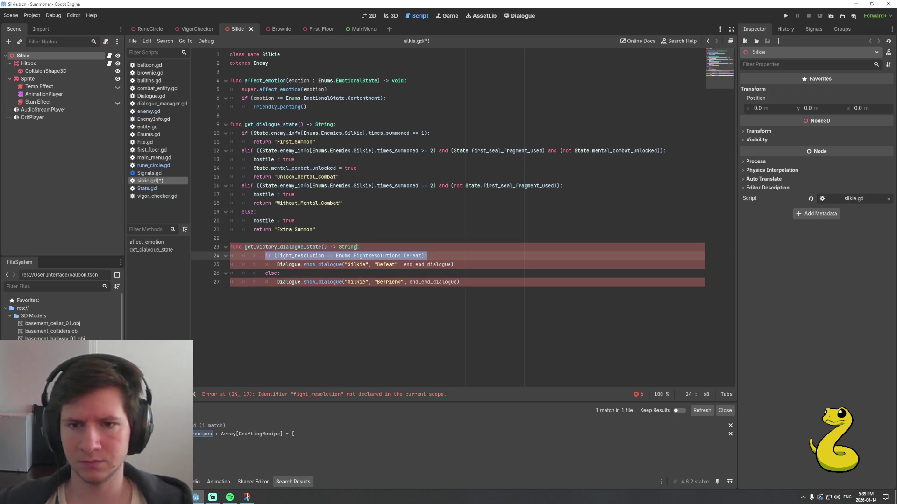
pyautogui.press('BackSpace')
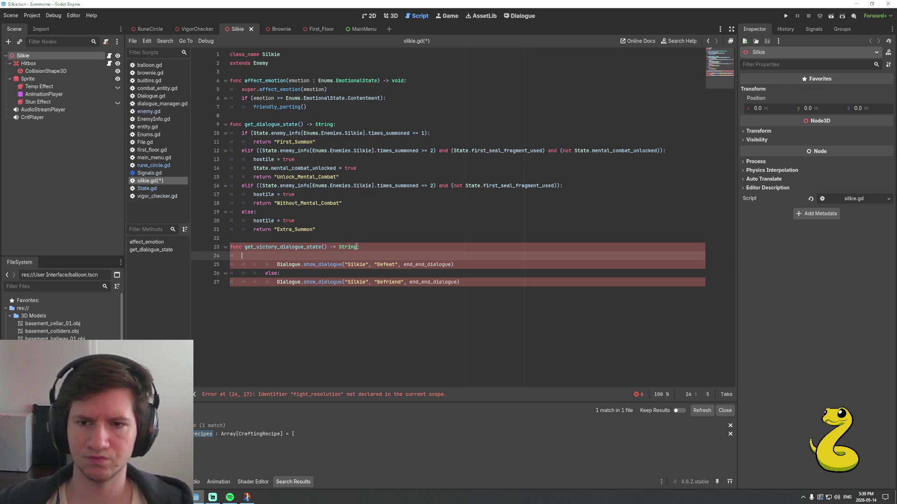
pyautogui.hotkey('ctrl', 'shift', 'k')
pyautogui.press('BackSpace')
pyautogui.press('BackSpace')
pyautogui.press('BackSpace')
# Turn the Defeat show_dialogue call into a return "Defeat" line
pyautogui.press('Delete')
pyautogui.press('Delete')
pyautogui.press('Delete')
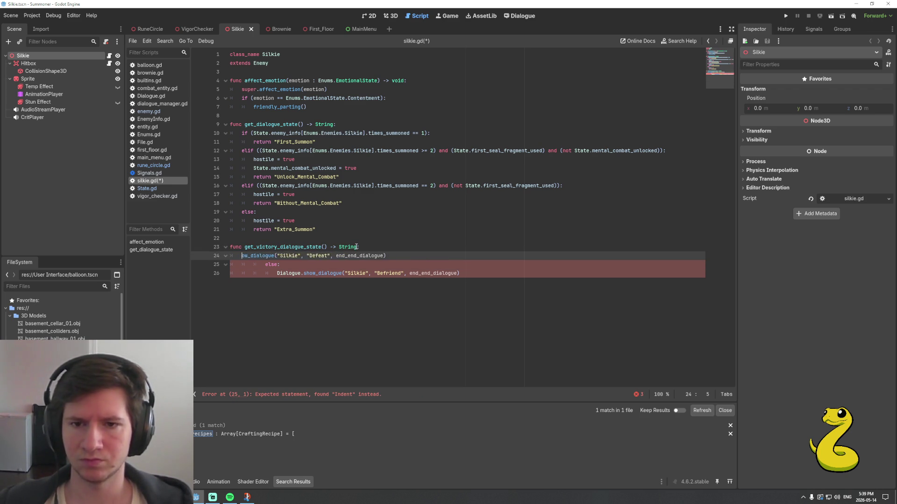
pyautogui.press('Delete')
pyautogui.press('Delete')
pyautogui.write('return')
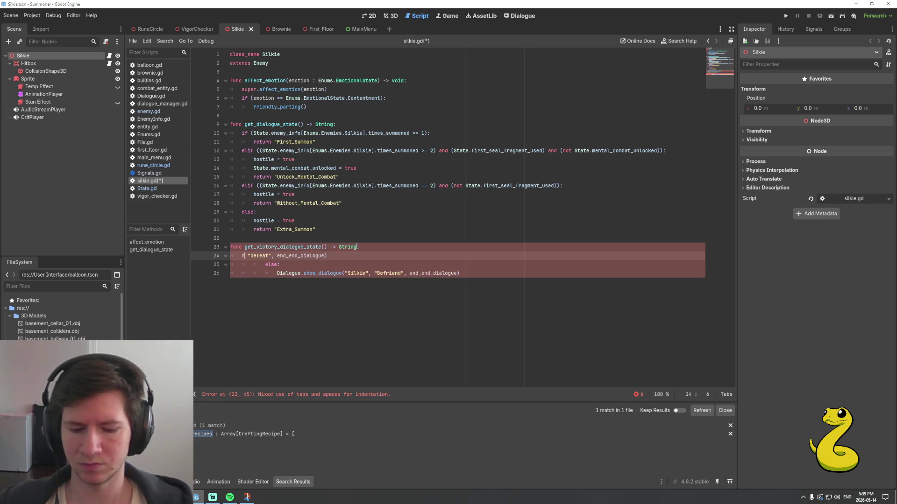
pyautogui.press('Right')
pyautogui.press('Right')
pyautogui.press('Right')
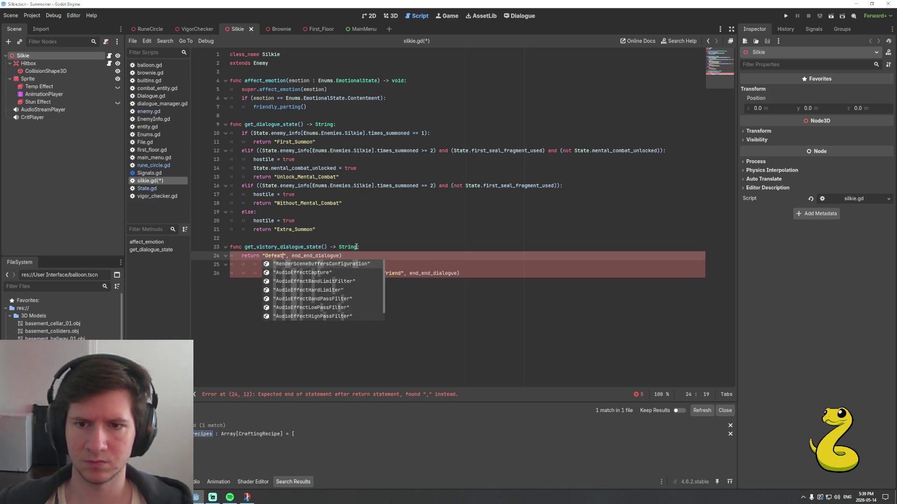
pyautogui.hotkey('shift', 'End')
pyautogui.press('Delete')
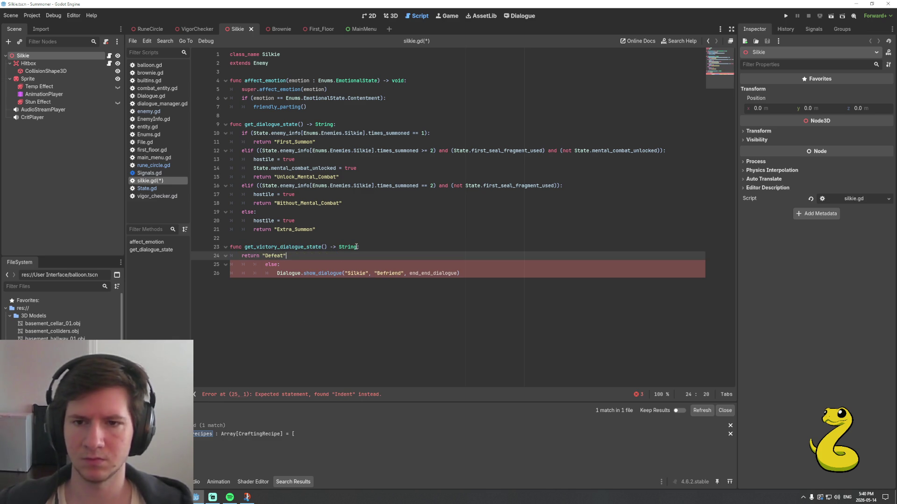
# Delete the else line and clear the leftover Befriend call on line 25
pyautogui.press('Down')
pyautogui.hotkey('shift', 'End')
pyautogui.press('Delete')
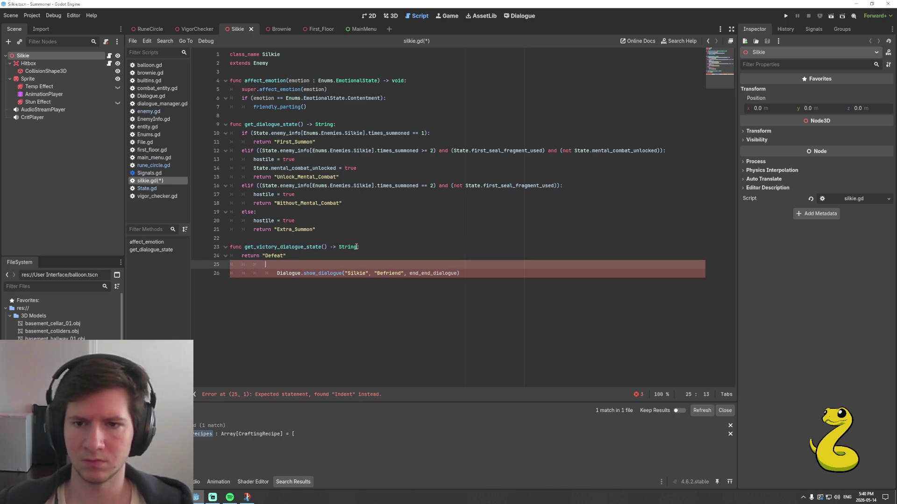
pyautogui.hotkey('ctrl', 'shift', 'k')
pyautogui.press('Home')
pyautogui.press('BackSpace')
pyautogui.press('BackSpace')
pyautogui.press('BackSpace')
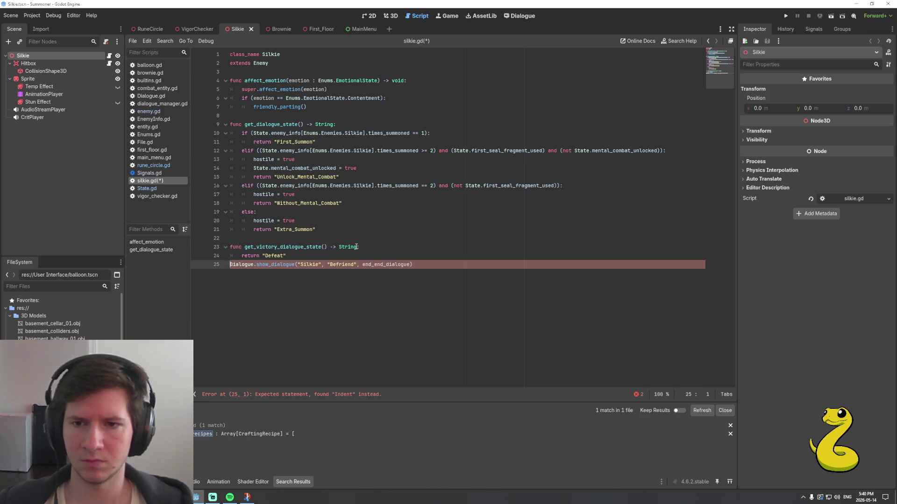
pyautogui.press('Delete')
pyautogui.press('Delete')
pyautogui.press('Delete')
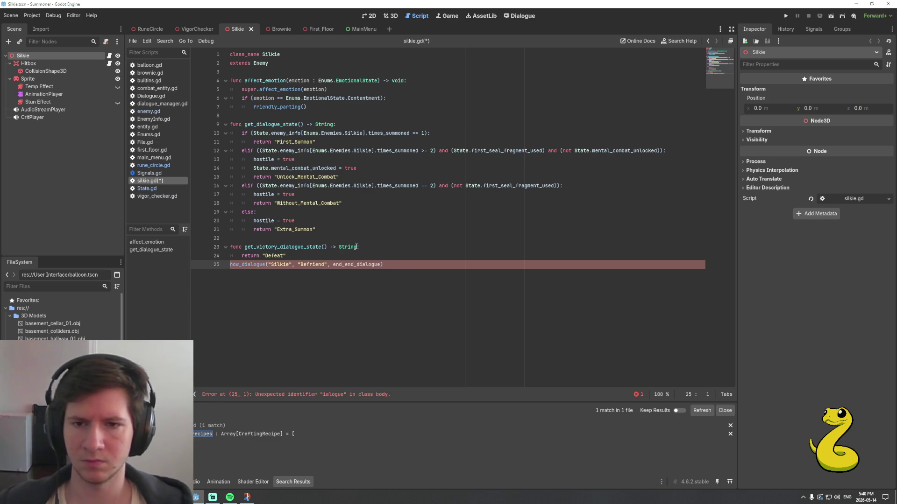
pyautogui.press('Delete')
pyautogui.hotkey('shift', 'Right')
pyautogui.hotkey('shift', 'Right')
pyautogui.hotkey('shift', 'Right')
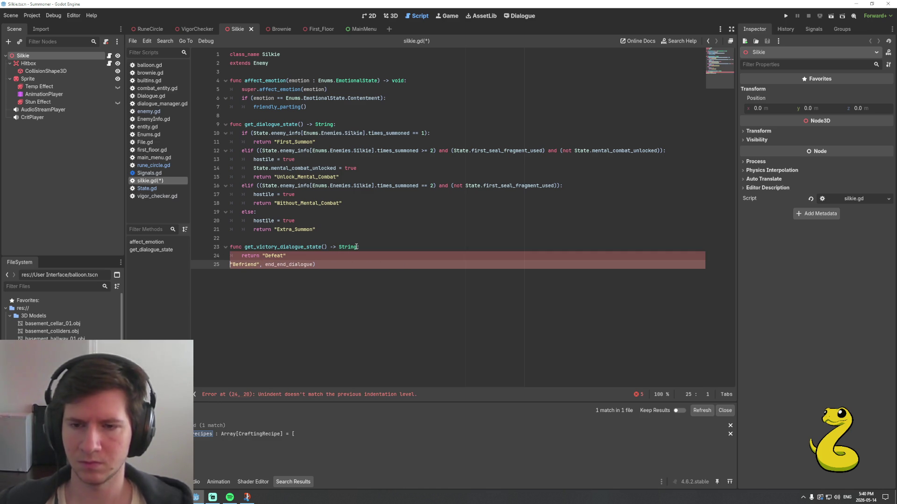
pyautogui.hotkey('shift', 'End')
pyautogui.press('BackSpace')
pyautogui.press('Tab')
pyautogui.press('BackSpace')
# Add get_friendly_end_dialogue_state() returning "Befriend" and save silkie.gd
pyautogui.press('Return')
pyautogui.write('func get_fr')
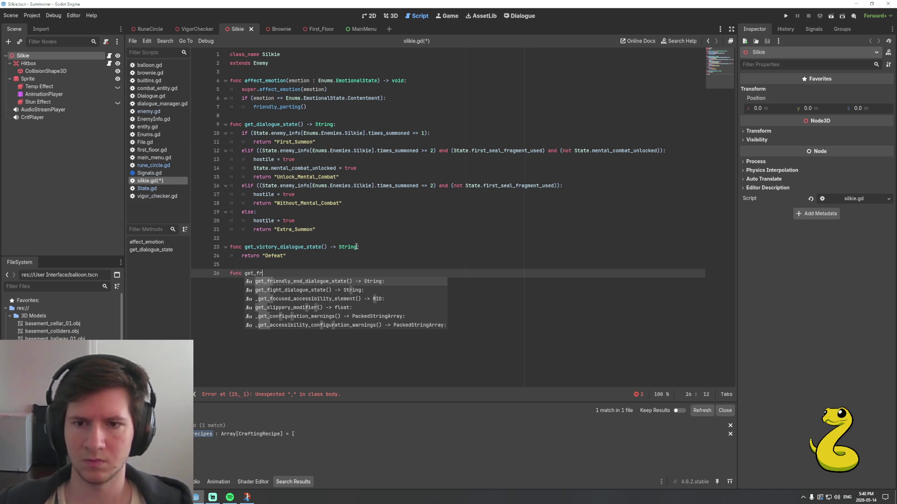
pyautogui.press('Return')
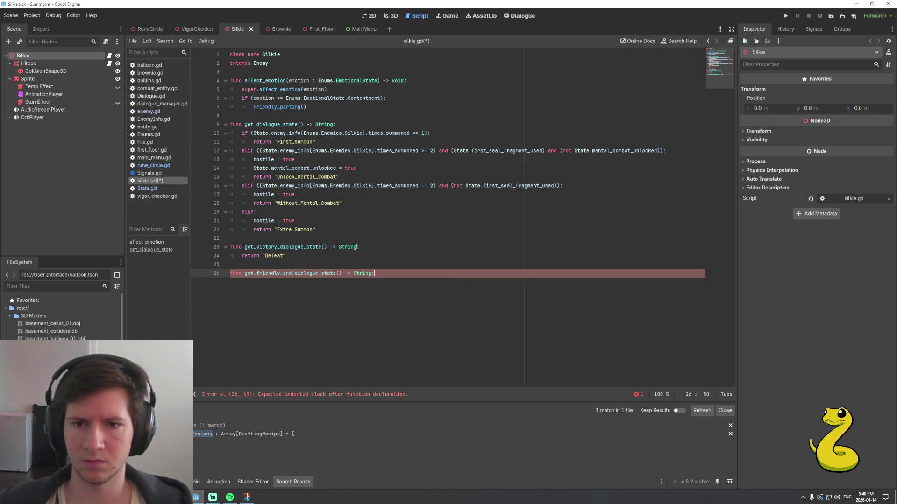
pyautogui.press('Return')
pyautogui.write('return "Befriend"')
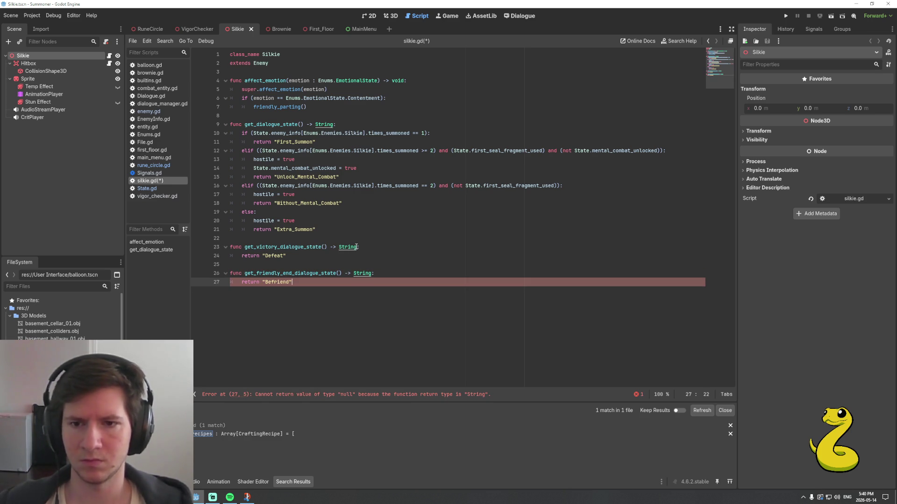
pyautogui.hotkey('ctrl', 's')
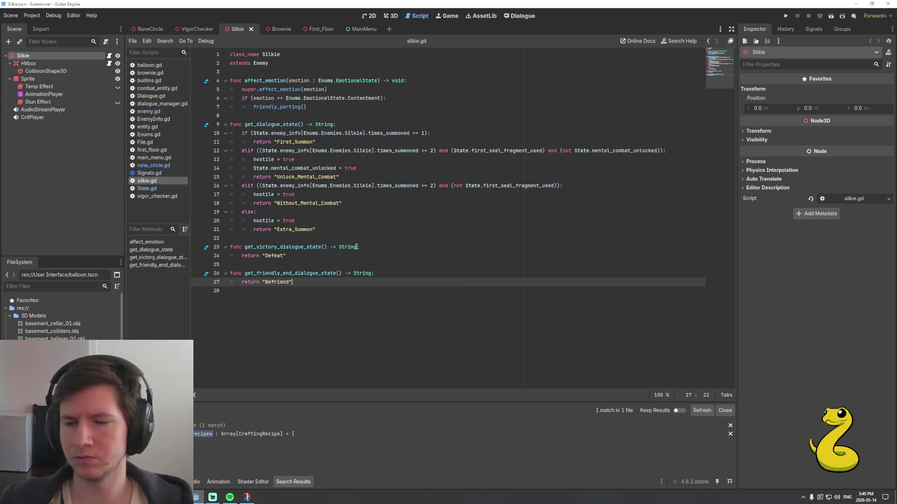
pyautogui.click(520, 16)
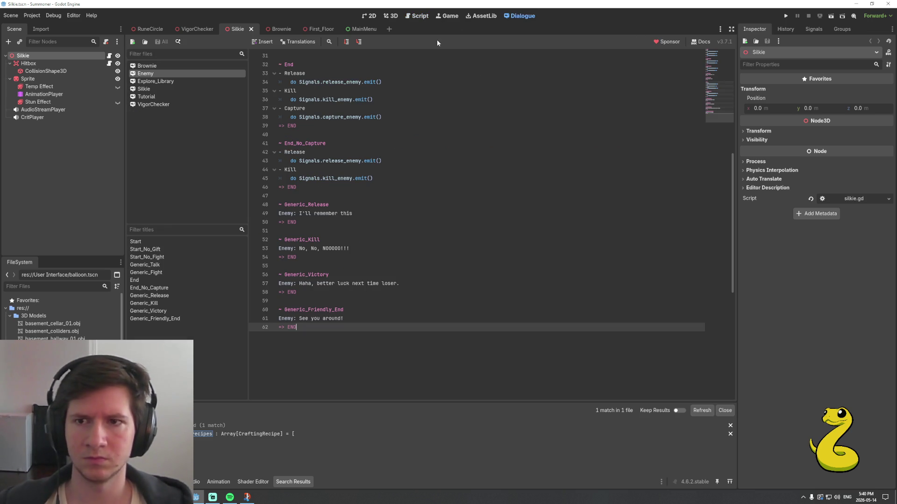
# Open Silkie's dialogue file and jump to its Befriend section
pyautogui.click(156, 88)
pyautogui.scroll(-6, 398, 206)
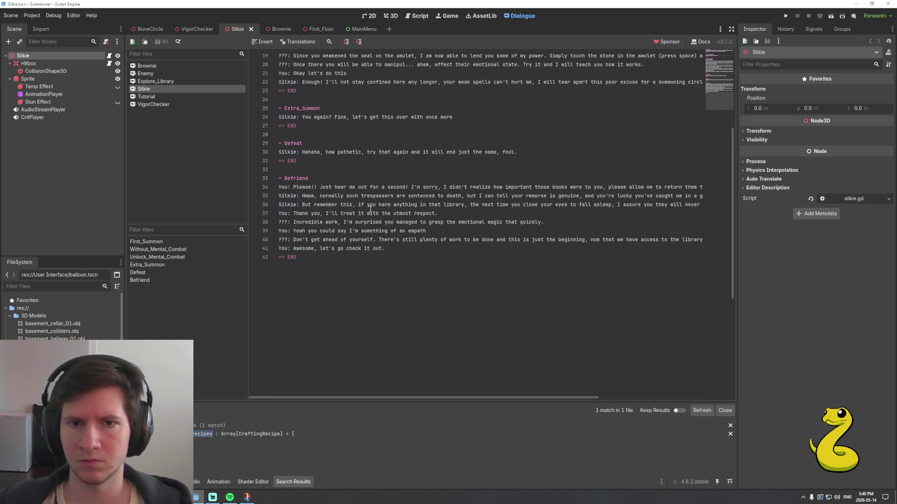
pyautogui.click(314, 179)
# Go back through silkie.gd to rune_circle.gd and scroll up to its fight and dialogue-ending functions
pyautogui.click(420, 15)
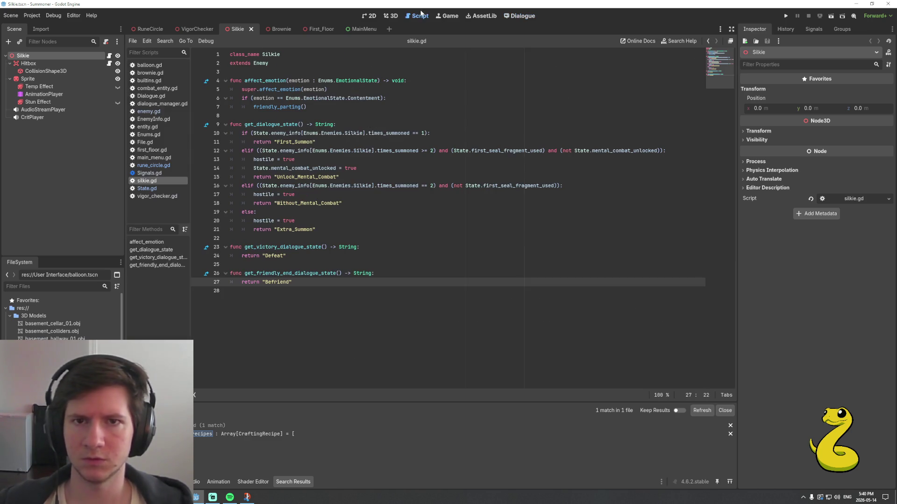
pyautogui.click(369, 246)
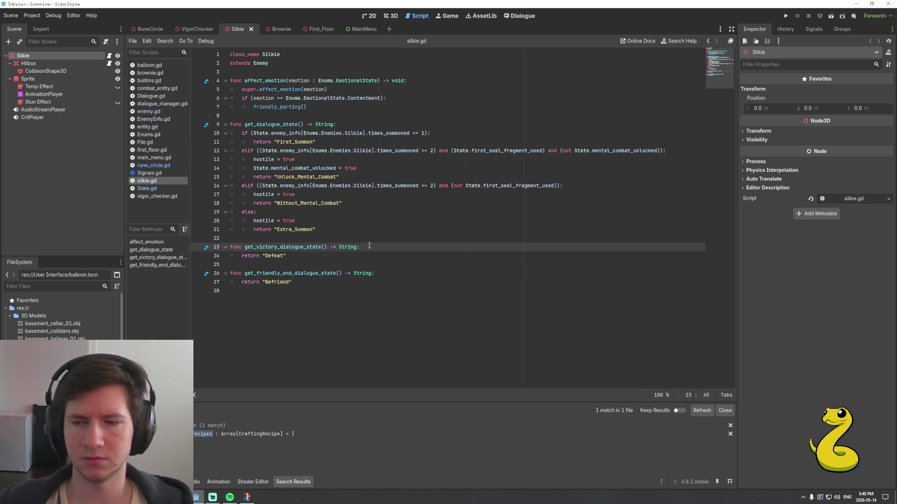
pyautogui.click(146, 30)
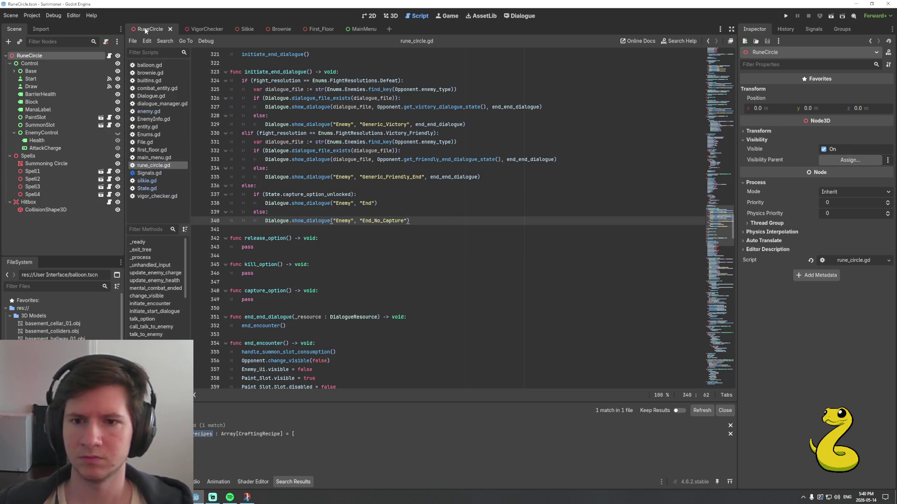
pyautogui.scroll(3, 368, 273)
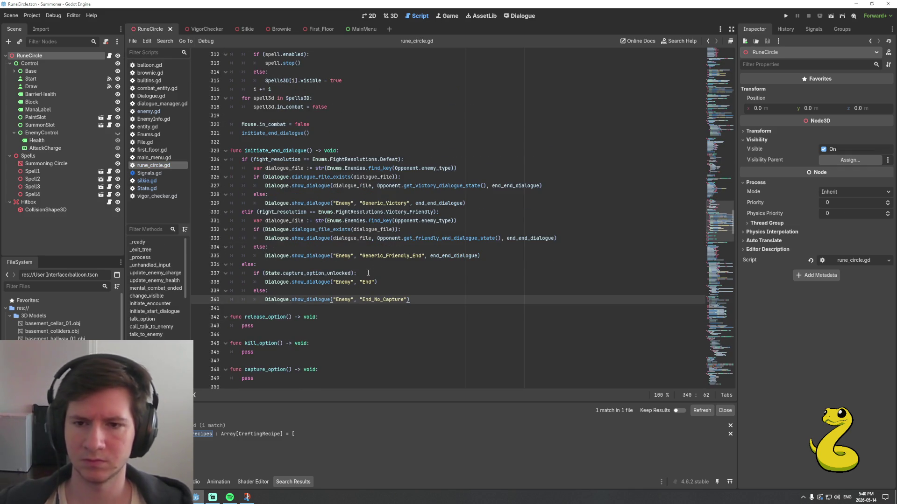
pyautogui.scroll(20, 384, 265)
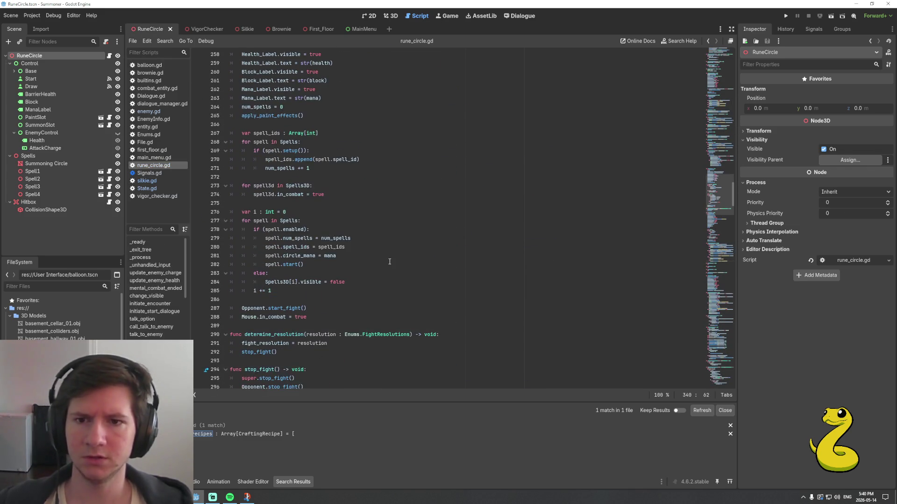
pyautogui.scroll(8, 389, 262)
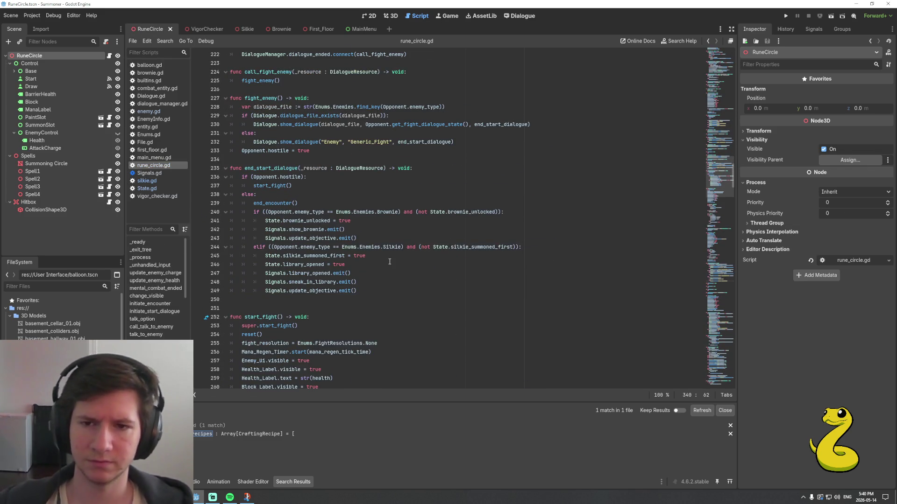
pyautogui.scroll(3, 392, 260)
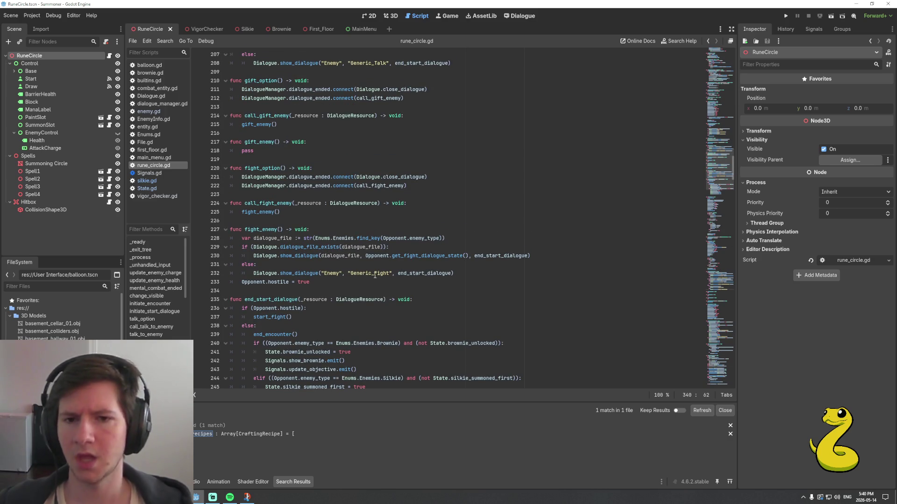
pyautogui.click(454, 274)
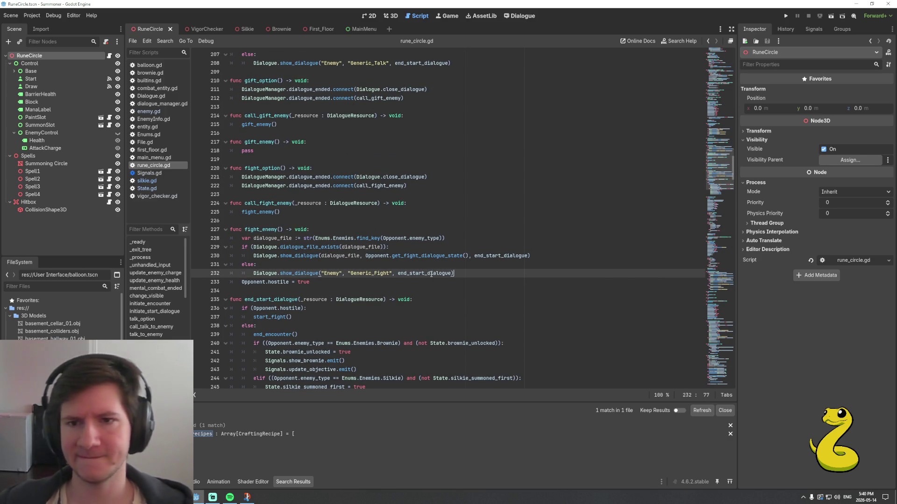
pyautogui.scroll(3, 431, 275)
pyautogui.click(427, 282)
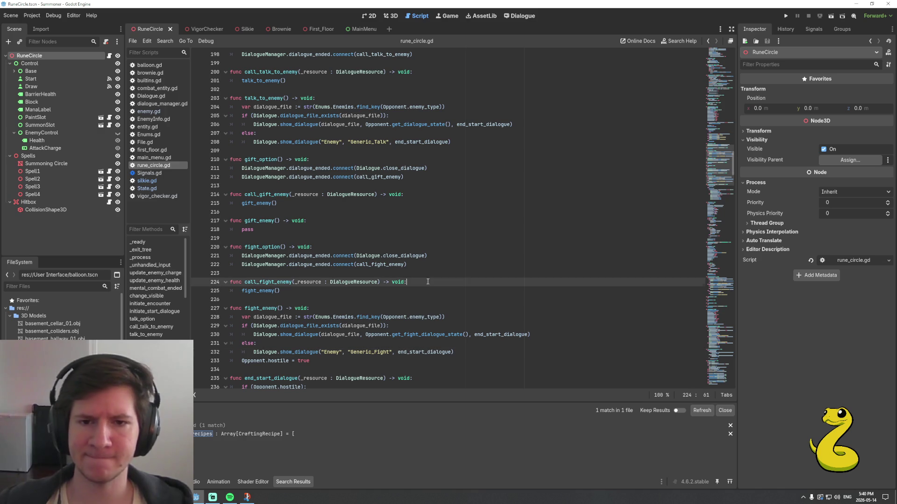
pyautogui.click(433, 257)
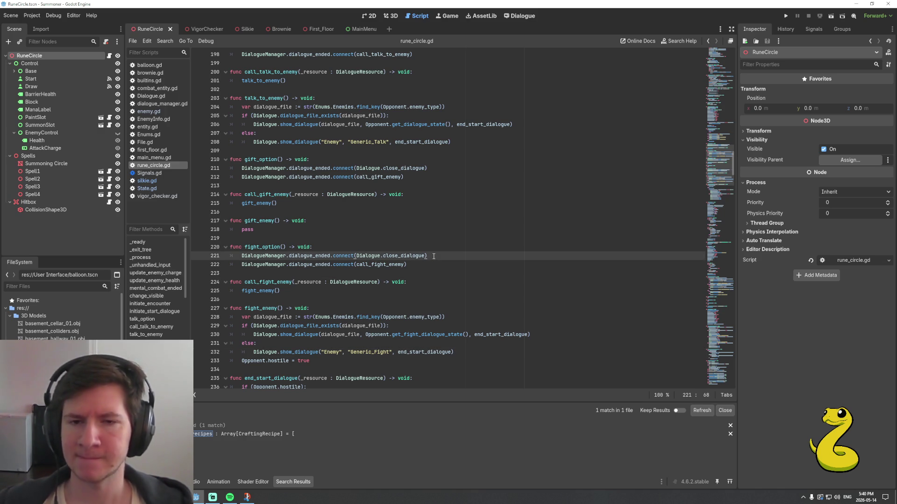
pyautogui.scroll(2, 433, 256)
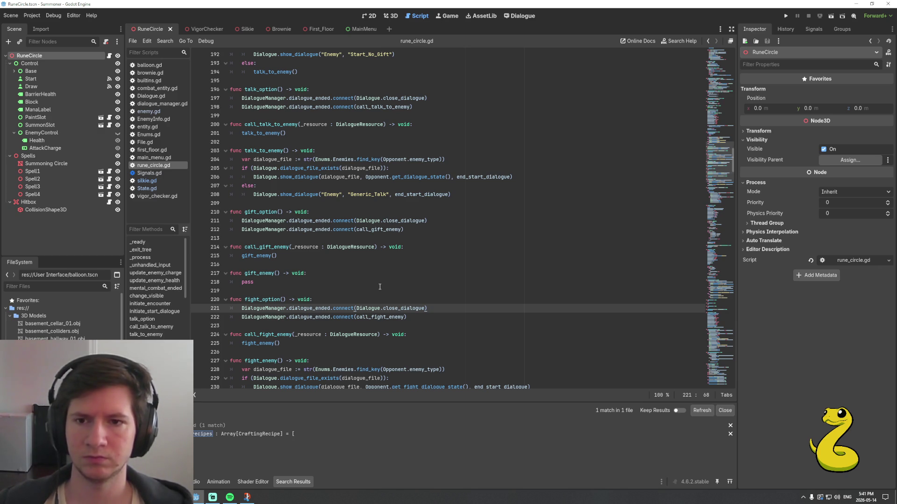
pyautogui.scroll(2, 380, 287)
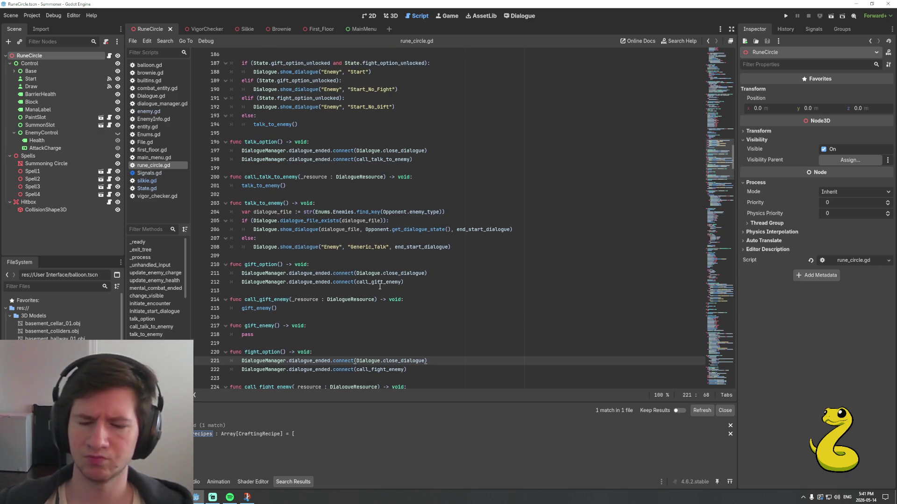
pyautogui.click(413, 303)
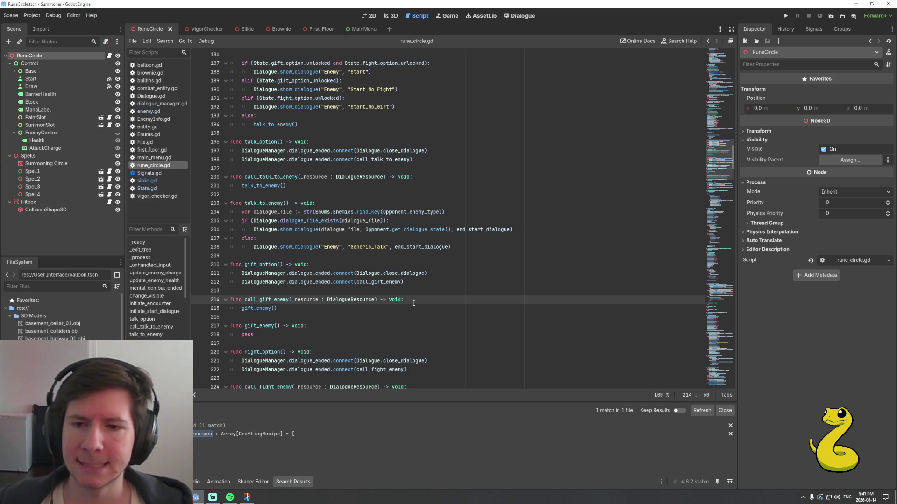
pyautogui.scroll(2, 413, 302)
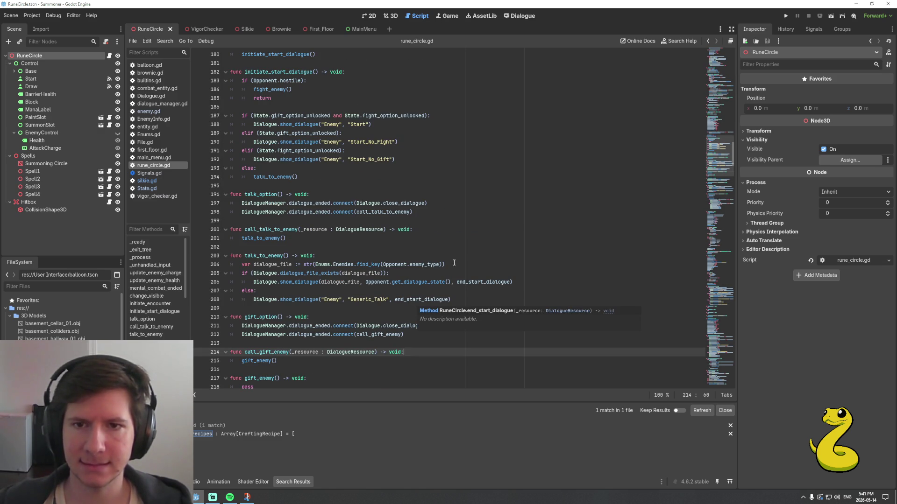
pyautogui.click(408, 161)
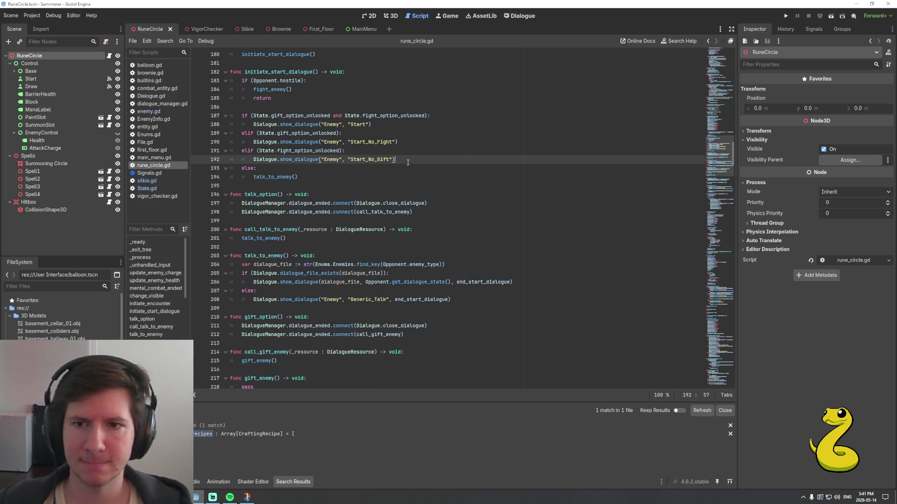
pyautogui.click(430, 213)
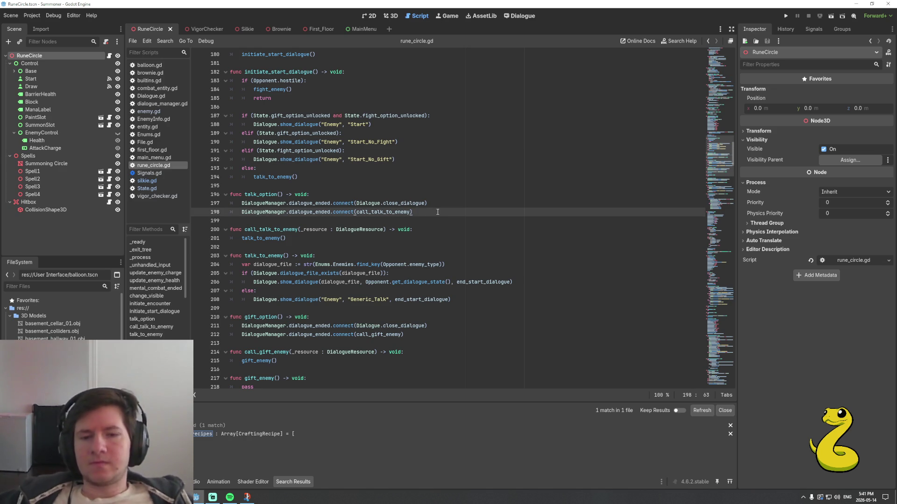
pyautogui.hotkey('shift', 'Home')
pyautogui.hotkey('shift', 'Up')
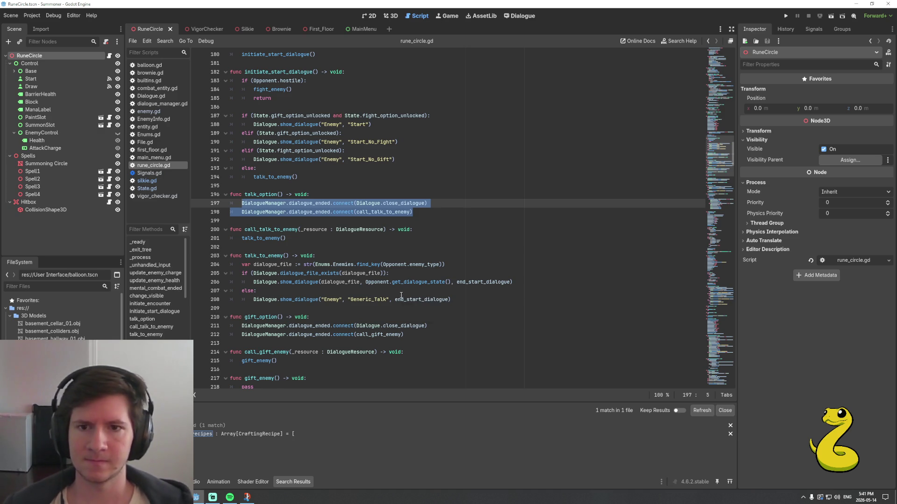
pyautogui.scroll(1, 423, 270)
pyautogui.click(424, 238)
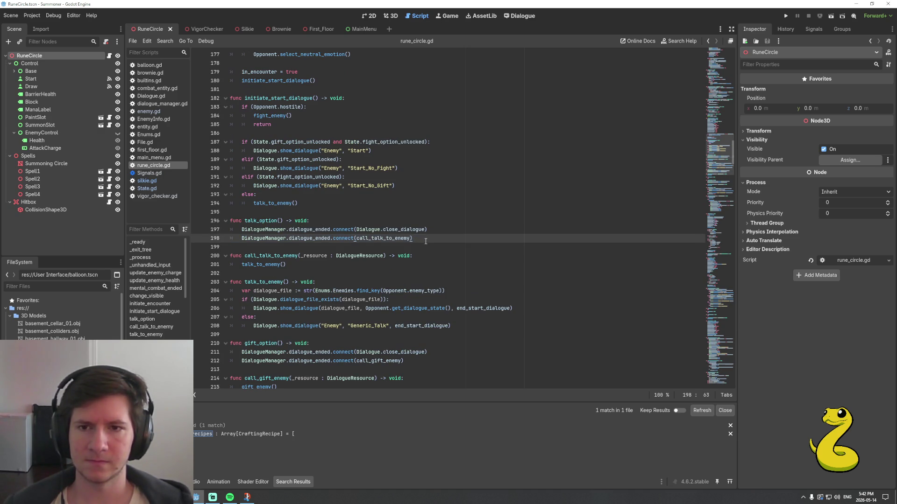
pyautogui.scroll(-13, 426, 242)
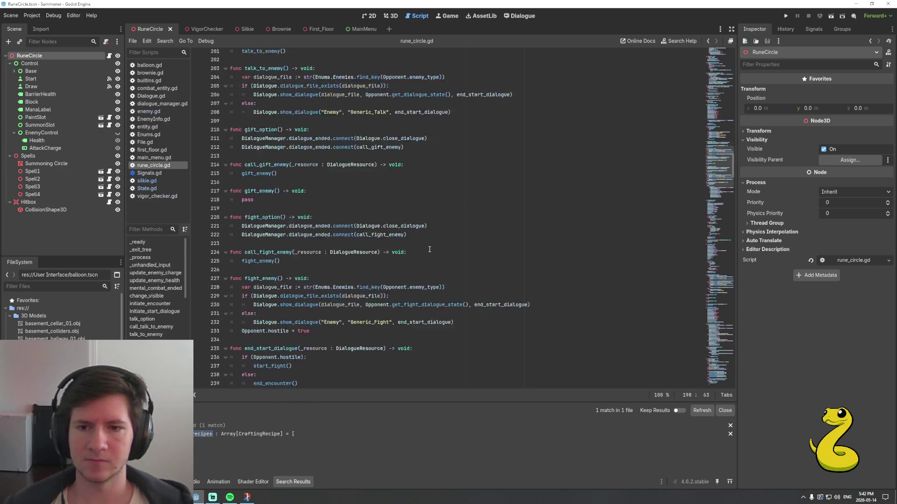
pyautogui.scroll(-12, 429, 249)
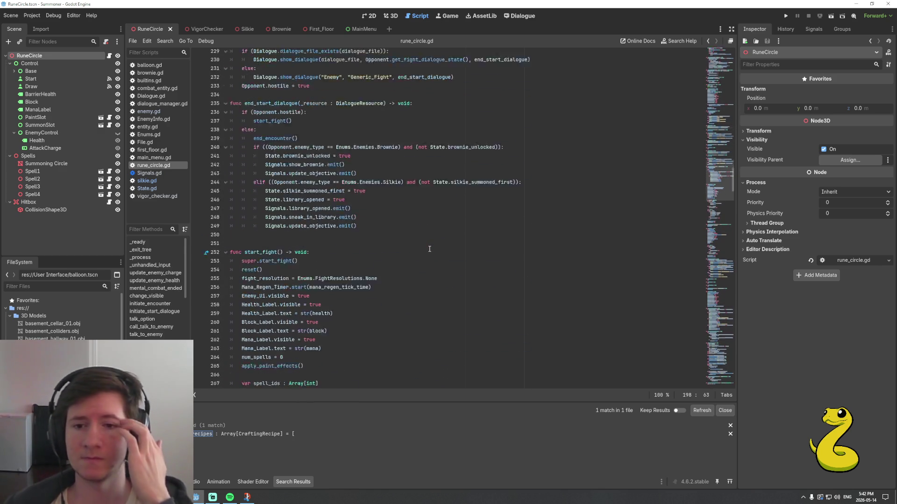
pyautogui.scroll(-17, 430, 249)
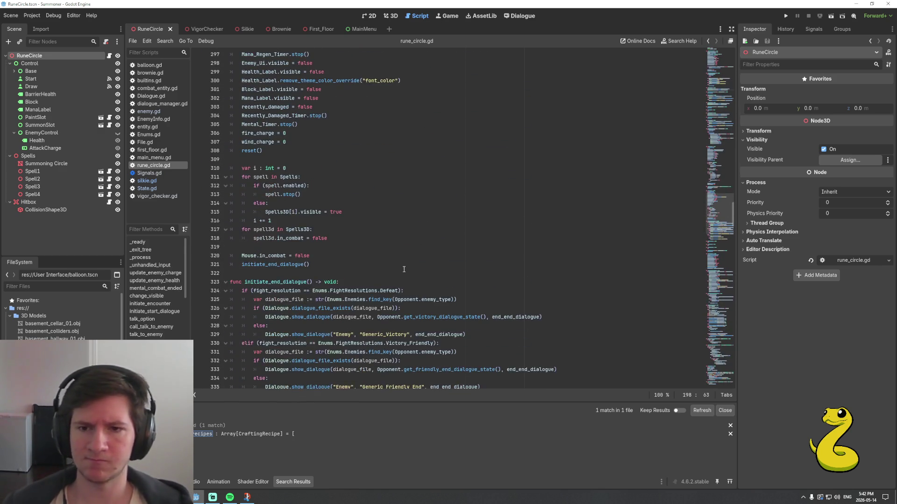
pyautogui.scroll(20, 404, 268)
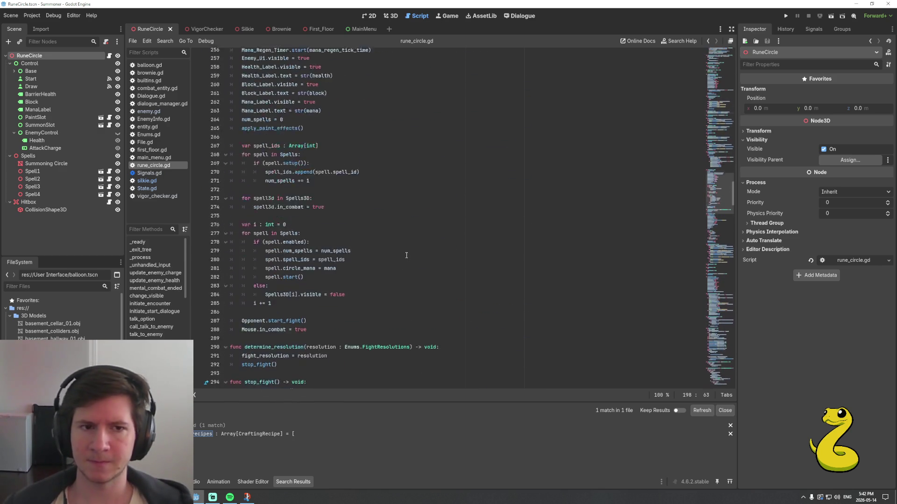
pyautogui.scroll(3, 402, 257)
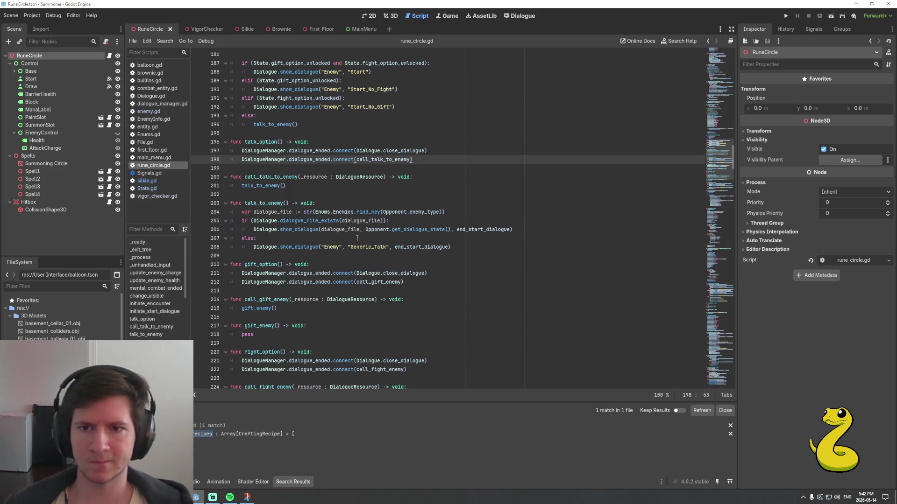
pyautogui.click(454, 250)
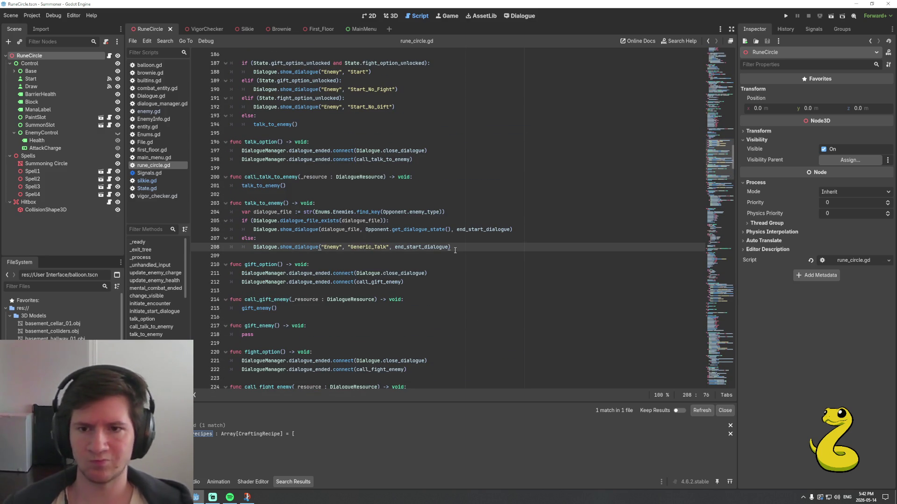
# Paste a copy of talk_option, call_talk_to_enemy and talk_to_enemy below release_option
pyautogui.hotkey('shift', 'Up')
pyautogui.hotkey('shift', 'Up')
pyautogui.hotkey('shift', 'Up')
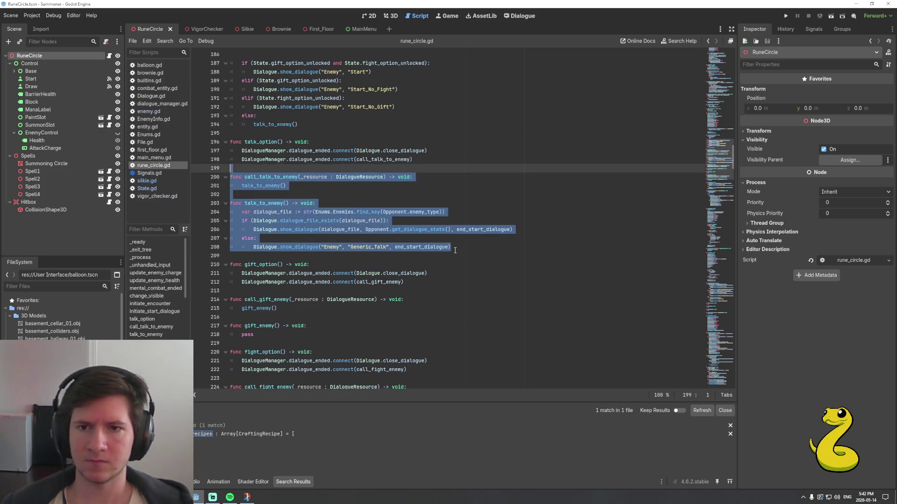
pyautogui.hotkey('shift', 'Up')
pyautogui.hotkey('shift', 'Up')
pyautogui.hotkey('shift', 'Up')
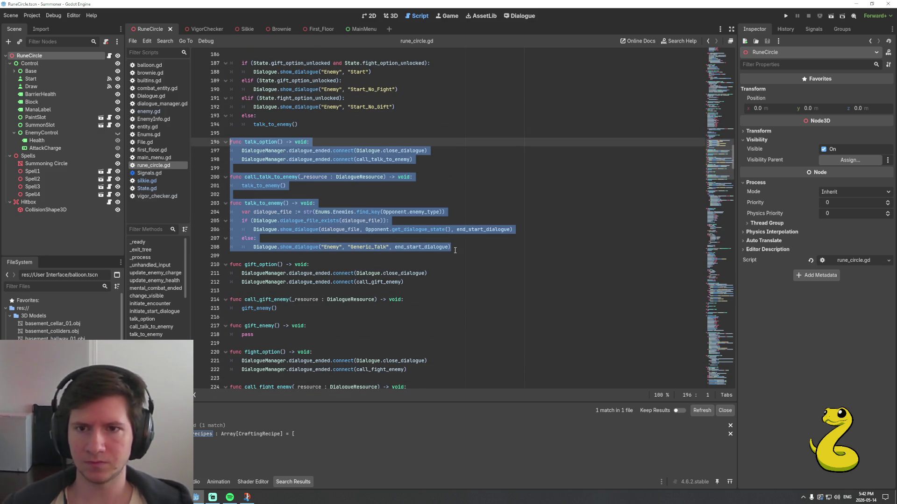
pyautogui.scroll(-19, 456, 252)
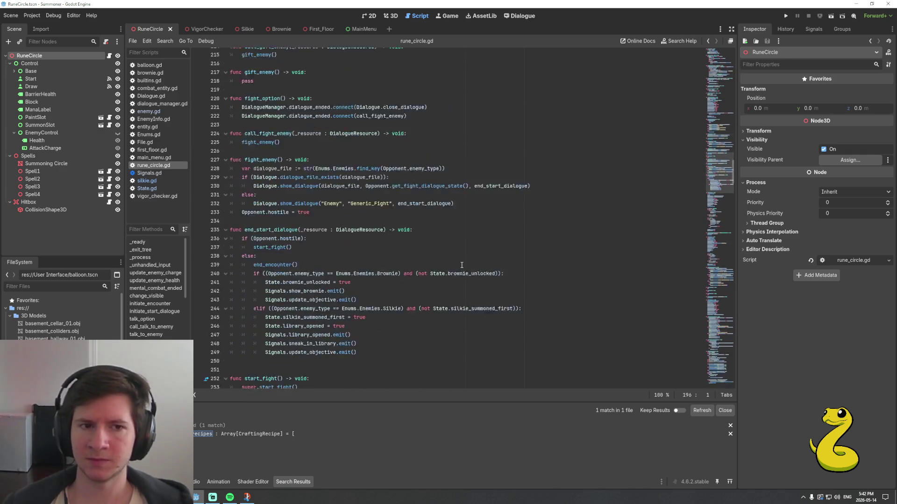
pyautogui.scroll(-20, 461, 268)
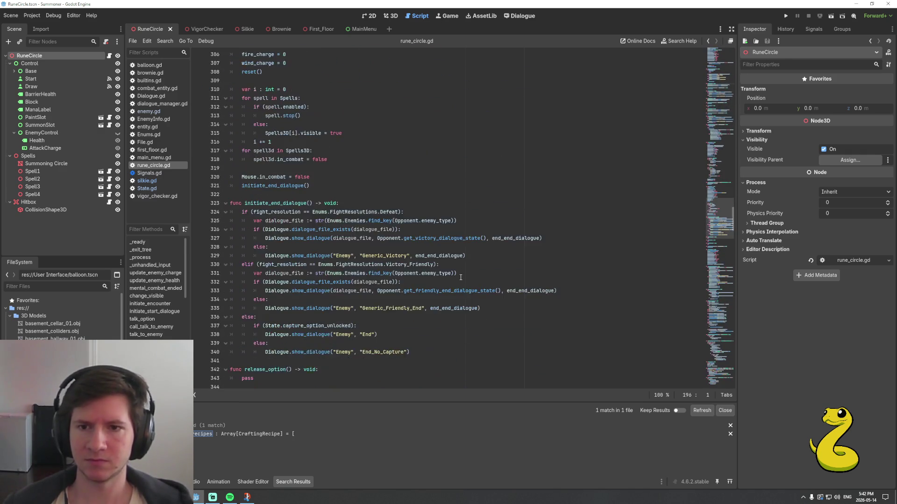
pyautogui.scroll(3, 420, 266)
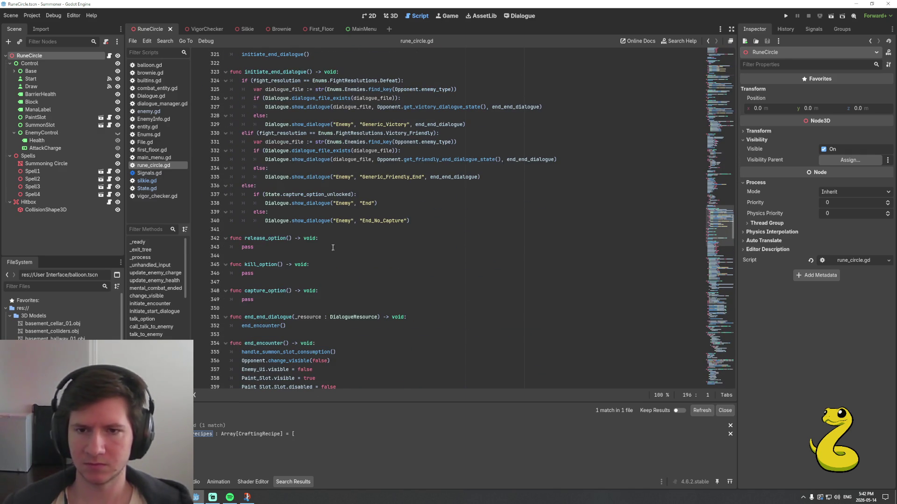
pyautogui.click(319, 253)
pyautogui.press('Return')
pyautogui.write('func talk_option() -> void: \tDialogueManager.dialogue_ended.connect(Dialogue.close_dialogue) \tDialogueManager.dialogue_ended.connect(call_talk_to_enemy)  func call_talk_to_enemy(_resource : DialogueResource) -> void: \ttalk_to_enemy()  func talk_to_enemy() -> void: \tvar dialogue_file := str(Enums.Enemies.find_key(Opponent.enemy_type)) \tif (Dialogue.dialogue_file_exists(dialogue_file)): \t\tDialogue.show_dialogue(dialogue_file, Opponent.get_dialogue_state(), end_start_dialogue) \telse: \t\tDialogue.show_dialogue("Enemy", "Generic_Talk", end_start_dialogue)')
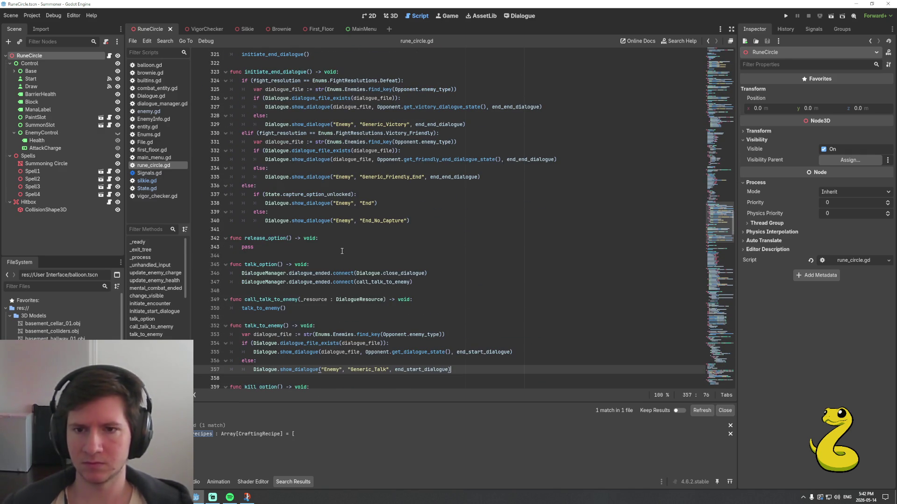
# Move the two connect lines from the duplicate talk_option into release_option, replacing pass
pyautogui.press('Up')
pyautogui.press('Up')
pyautogui.press('Up')
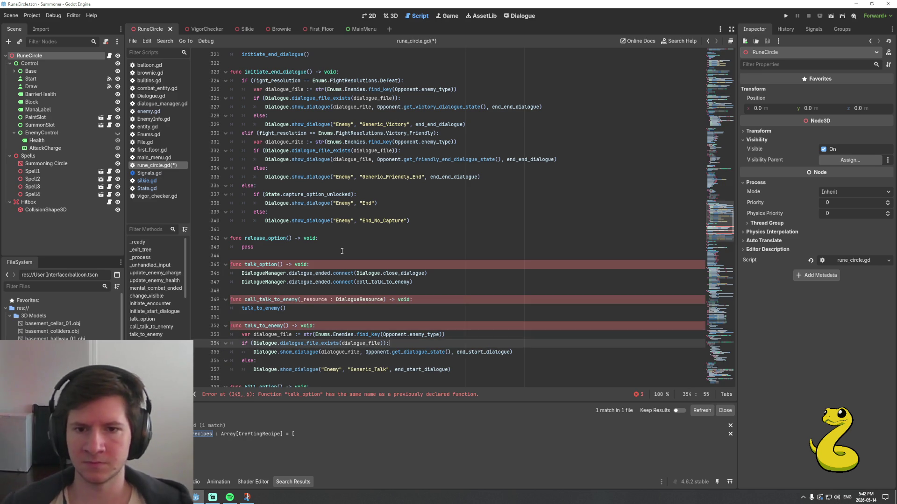
pyautogui.press('Up')
pyautogui.press('End')
pyautogui.hotkey('shift', 'Up')
pyautogui.hotkey('shift', 'Home')
pyautogui.hotkey('ctrl', 'c')
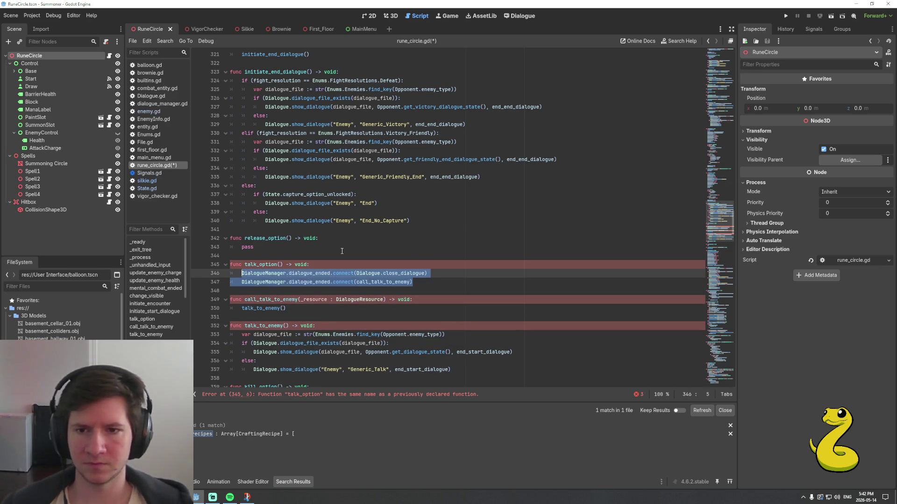
pyautogui.press('BackSpace')
pyautogui.hotkey('shift', 'Up')
pyautogui.press('BackSpace')
pyautogui.press('Up')
pyautogui.press('Up')
pyautogui.hotkey('shift', 'Home')
pyautogui.hotkey('ctrl', 'v')
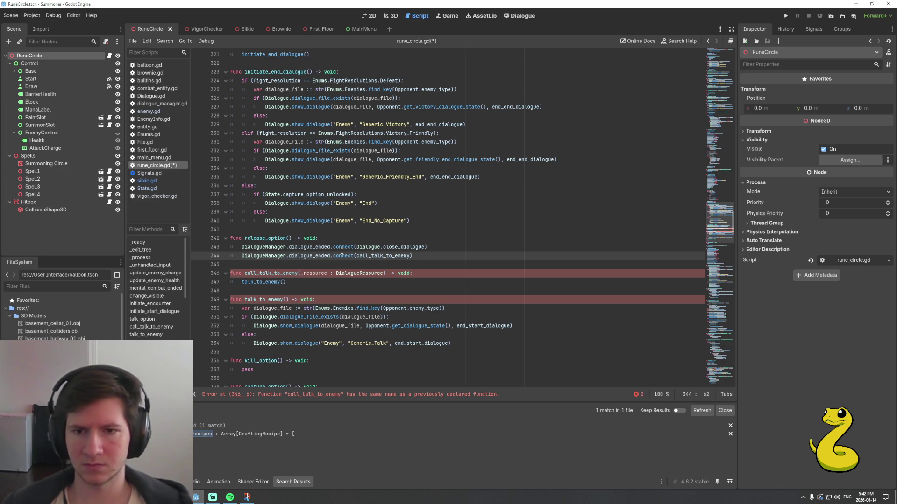
# Rename the pasted talk_to names to release, creating call_release_enemy and release_enemy
pyautogui.press('Left')
pyautogui.press('Left')
pyautogui.press('Left')
pyautogui.hotkey('shift', 'Right')
pyautogui.hotkey('shift', 'Right')
pyautogui.hotkey('shift', 'Right')
pyautogui.write('release')
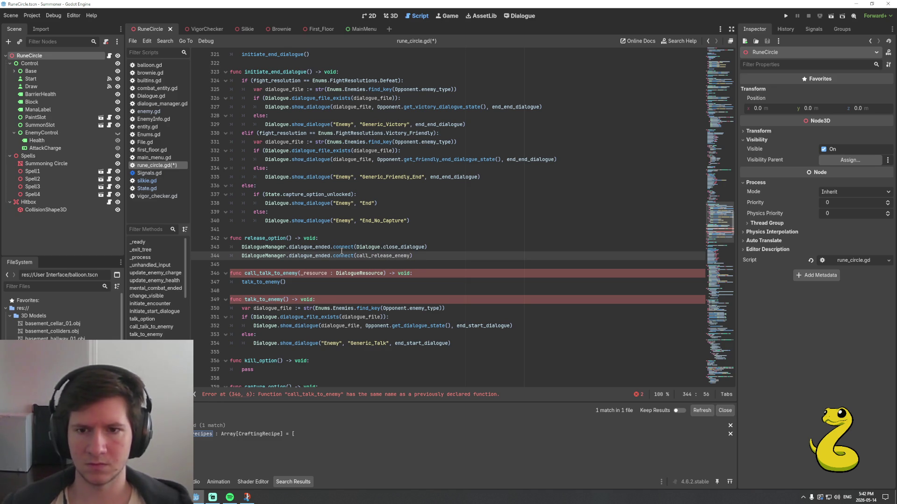
pyautogui.press('Down')
pyautogui.press('Down')
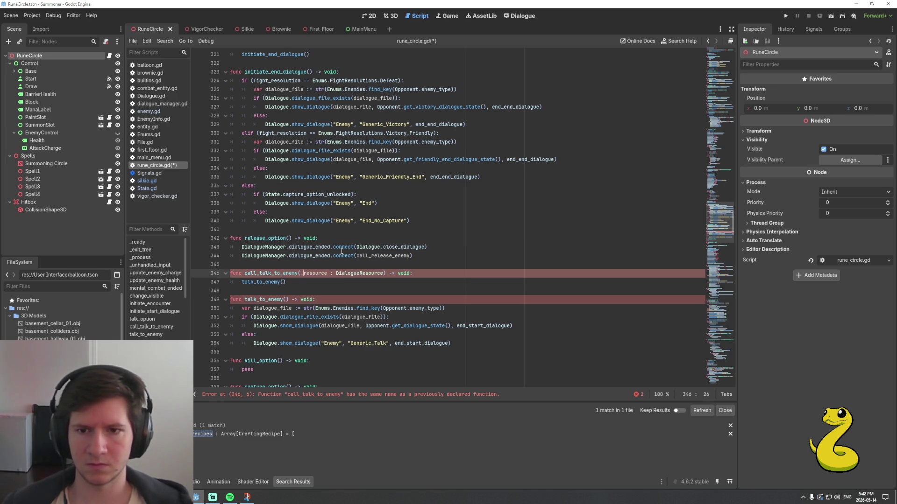
pyautogui.hotkey('shift', 'Left')
pyautogui.hotkey('shift', 'Left')
pyautogui.hotkey('shift', 'Left')
pyautogui.write('relea')
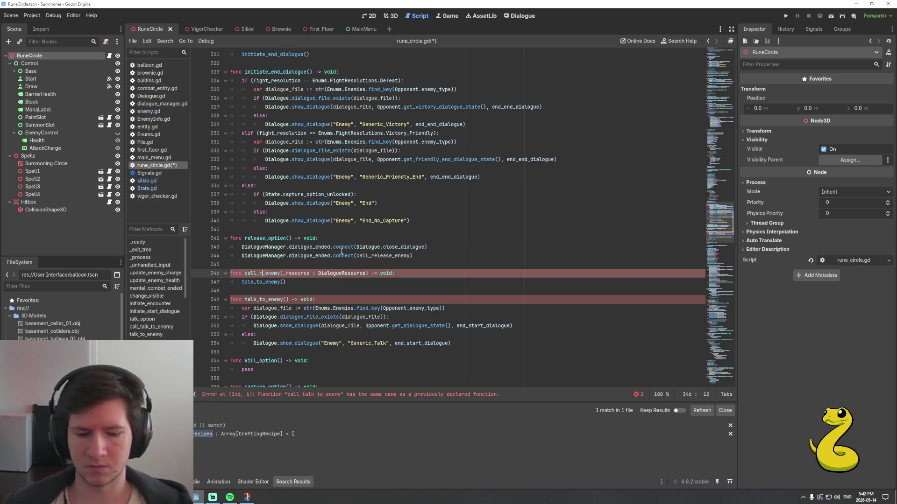
pyautogui.write('se')
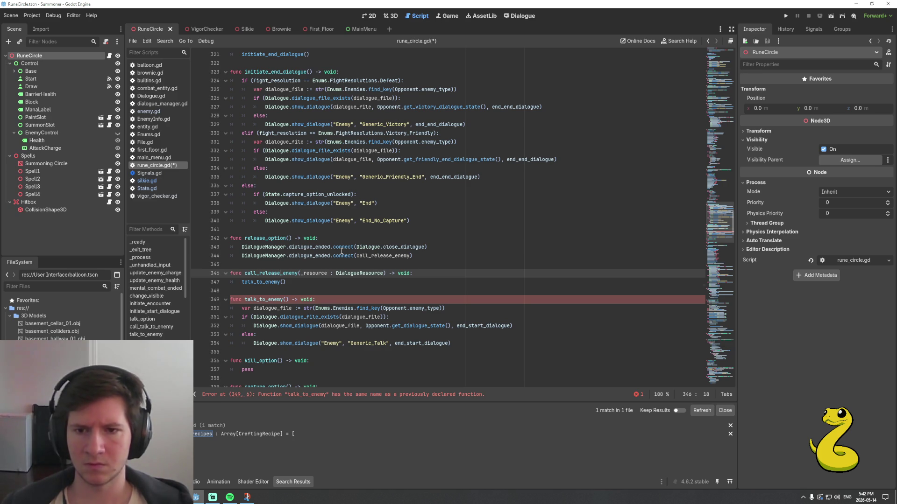
pyautogui.press('Down')
pyautogui.press('Down')
pyautogui.press('Down')
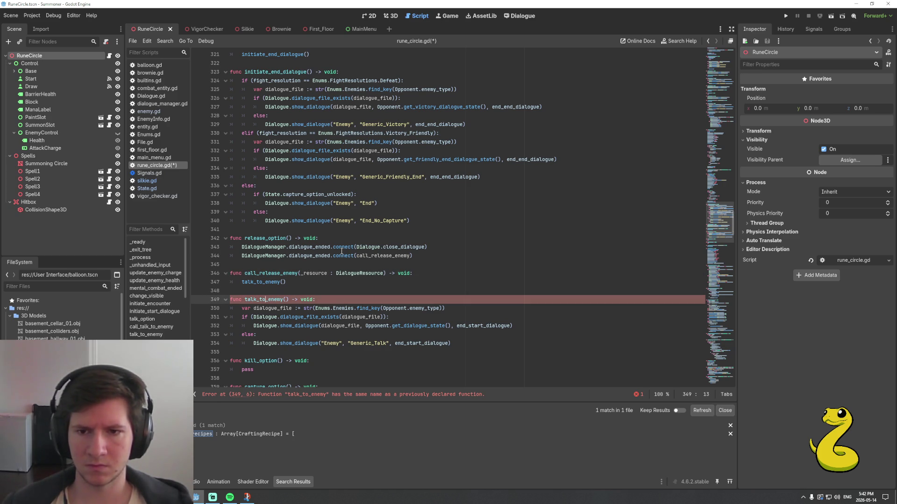
pyautogui.hotkey('shift', 'Left')
pyautogui.hotkey('shift', 'Left')
pyautogui.hotkey('shift', 'Left')
pyautogui.write('release')
pyautogui.press('Down')
pyautogui.hotkey('ctrl', 'Right')
pyautogui.hotkey('ctrl', 'Right')
pyautogui.hotkey('ctrl', 'Right')
pyautogui.press('Home')
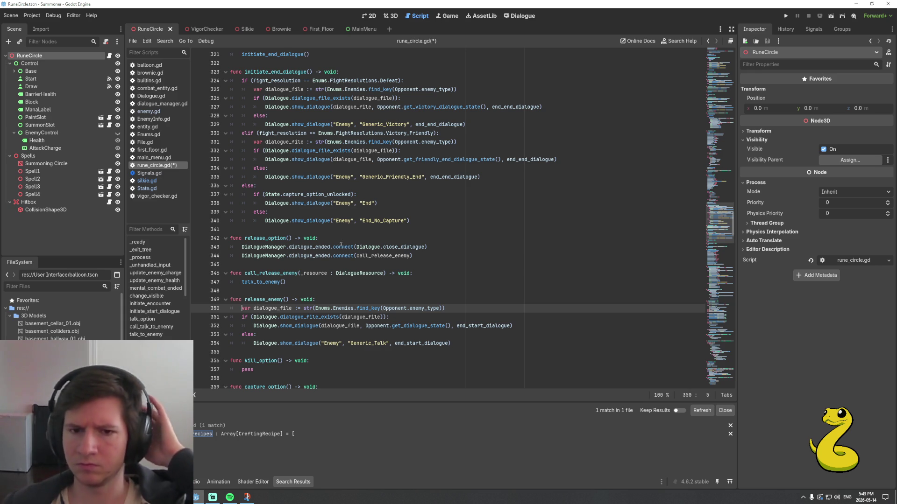
# Inspect the get_dialogue_state call on line 352 of release_enemy
pyautogui.scroll(-3, 381, 277)
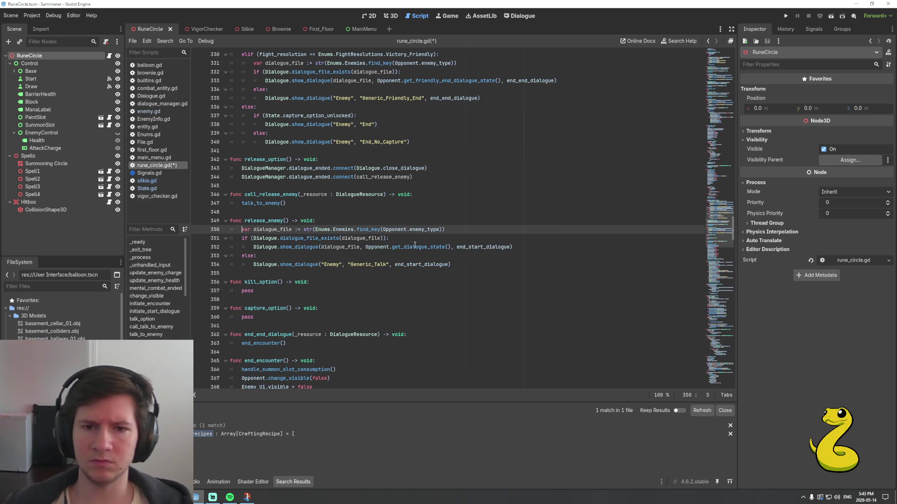
pyautogui.doubleClick(415, 247)
pyautogui.scroll(-2, 423, 250)
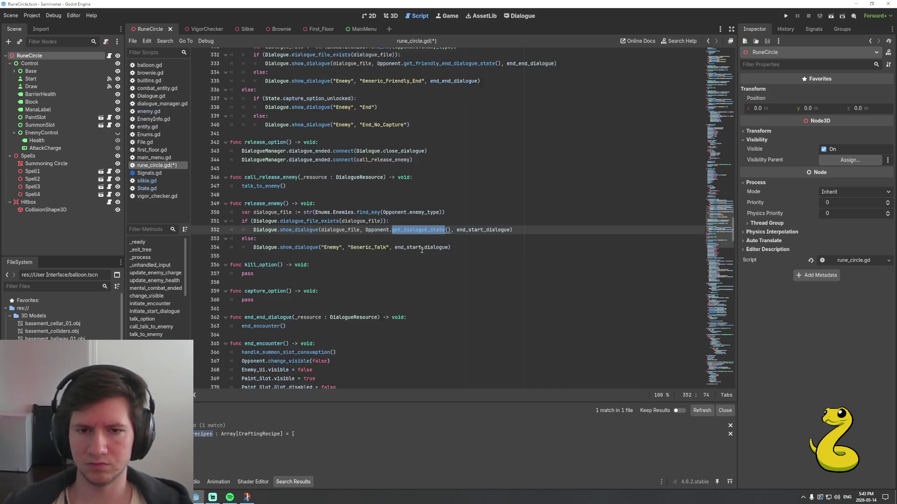
pyautogui.scroll(-5, 348, 250)
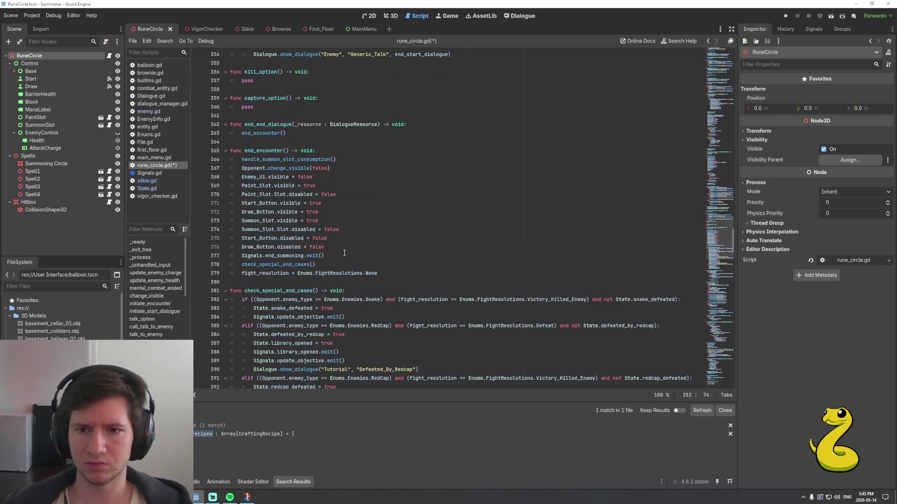
pyautogui.scroll(12, 353, 254)
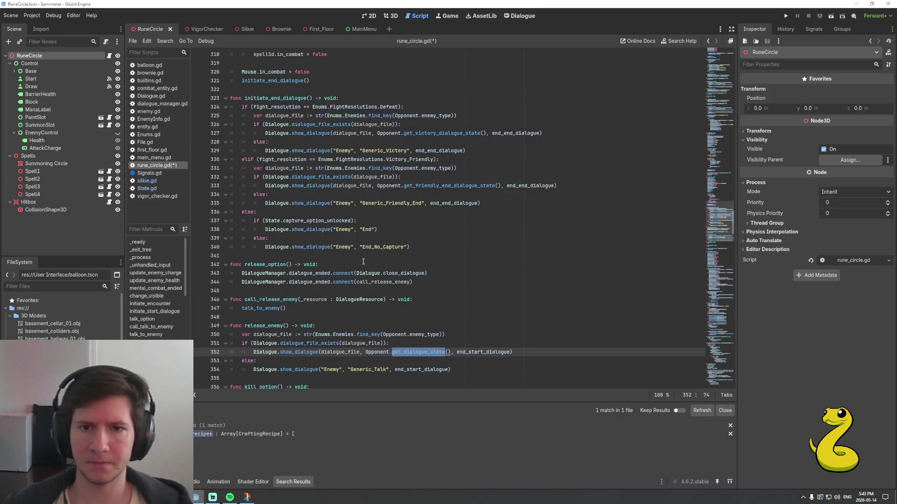
pyautogui.scroll(3, 389, 255)
pyautogui.scroll(-6, 390, 254)
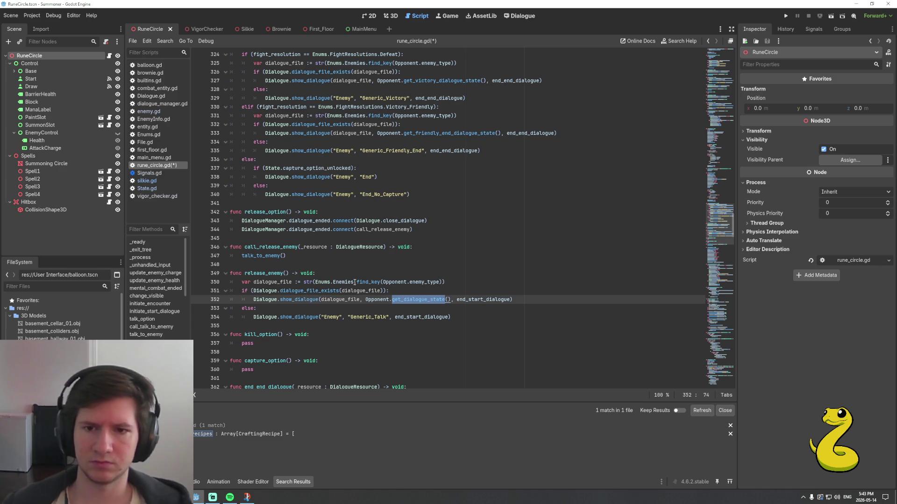
pyautogui.click(396, 290)
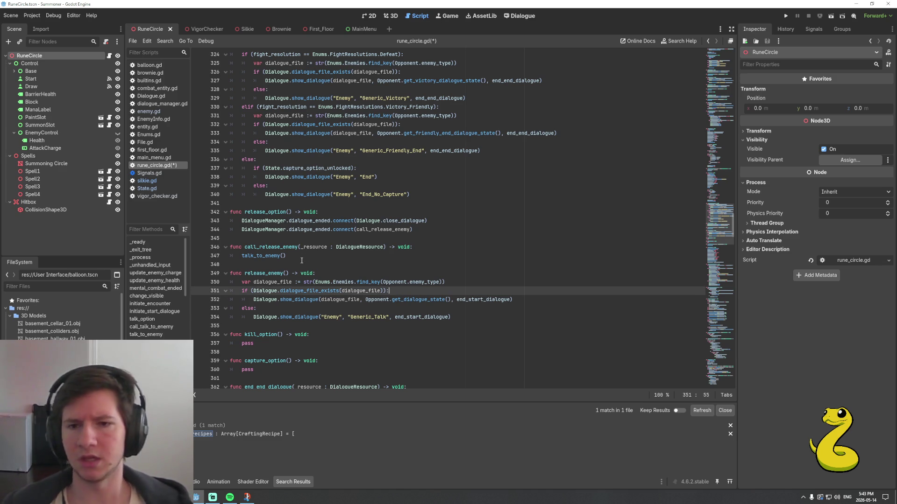
pyautogui.scroll(-2, 304, 259)
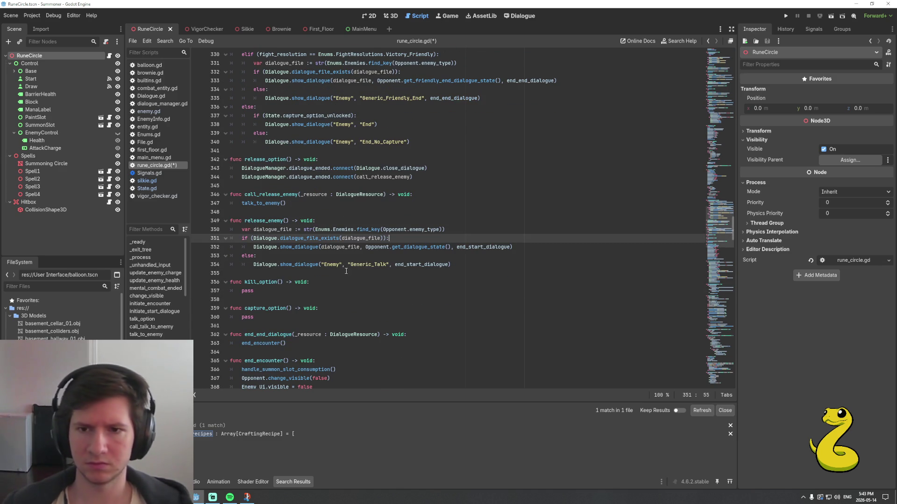
# Change line 352 to call Opponent.get_release_dialogue_state()
pyautogui.doubleClick(411, 247)
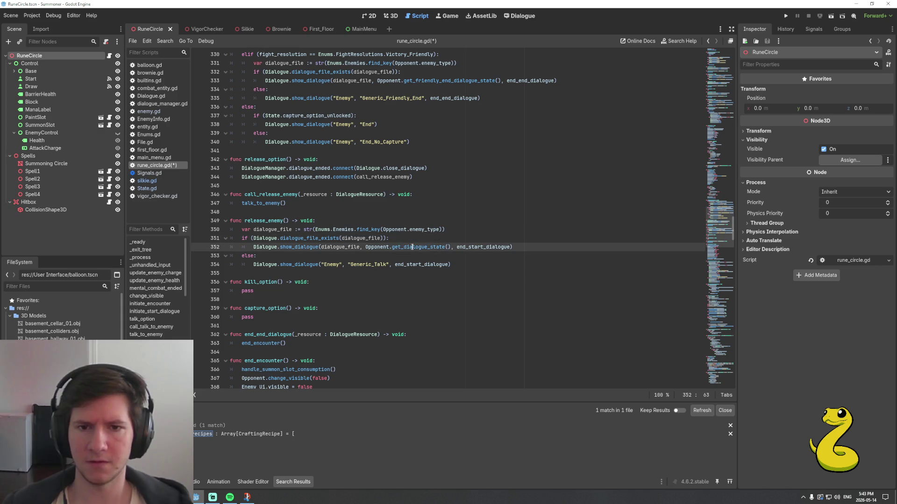
pyautogui.press('Left')
pyautogui.press('Left')
pyautogui.press('Left')
pyautogui.write('release_')
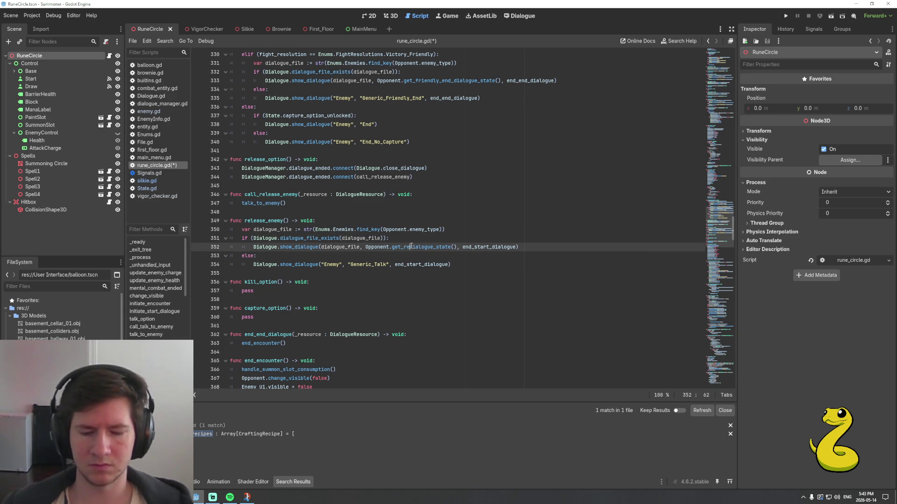
pyautogui.press('Right')
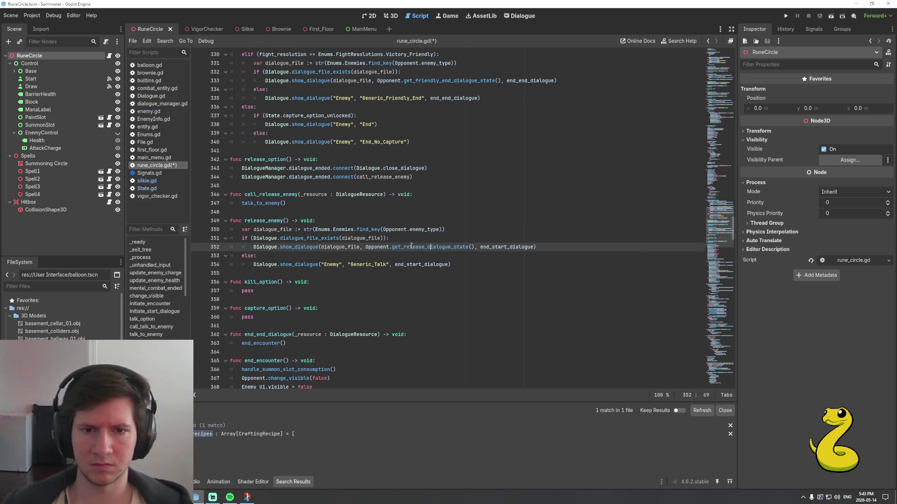
pyautogui.doubleClick(411, 246)
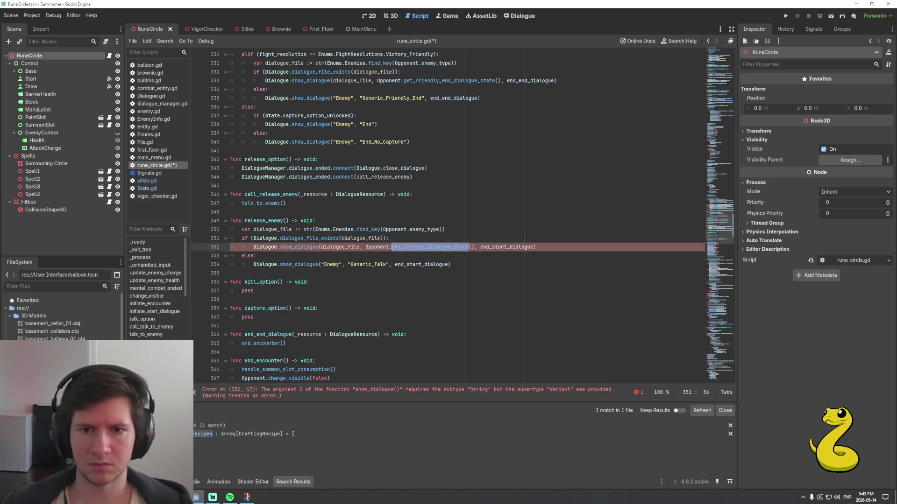
# Change line 354's fallback title from Generic_Talk to Generic_Release and adjust its end_start_dialogue call
pyautogui.click(387, 264)
pyautogui.press('BackSpace')
pyautogui.press('BackSpace')
pyautogui.press('BackSpace')
pyautogui.write('Release')
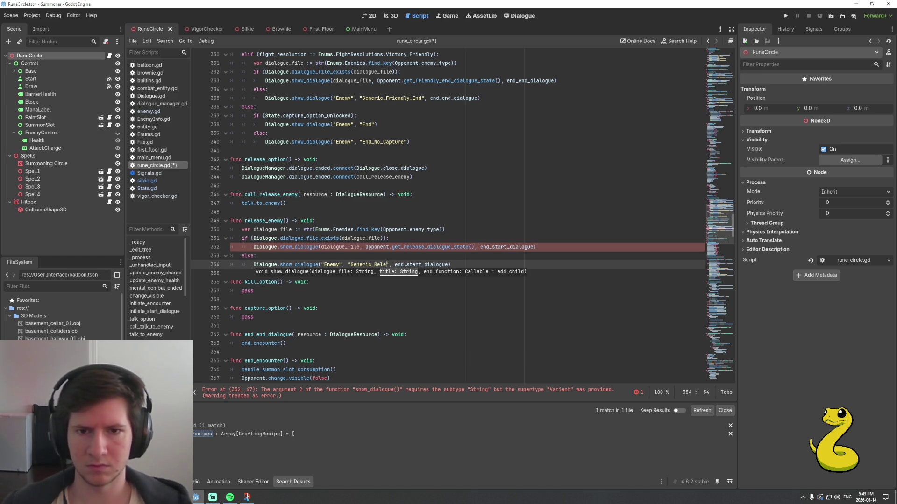
pyautogui.press('End')
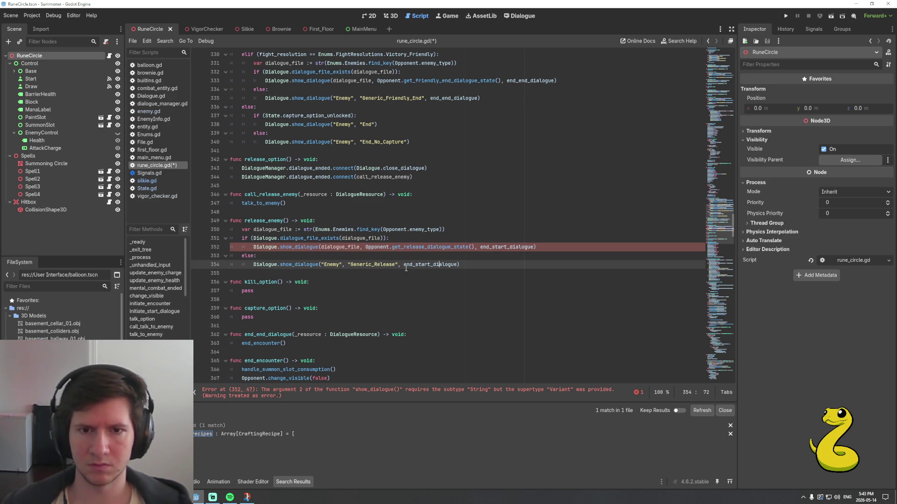
pyautogui.press('Left')
pyautogui.hotkey('shift', 'Left')
pyautogui.hotkey('shift', 'Left')
pyautogui.hotkey('shift', 'Left')
pyautogui.write('end')
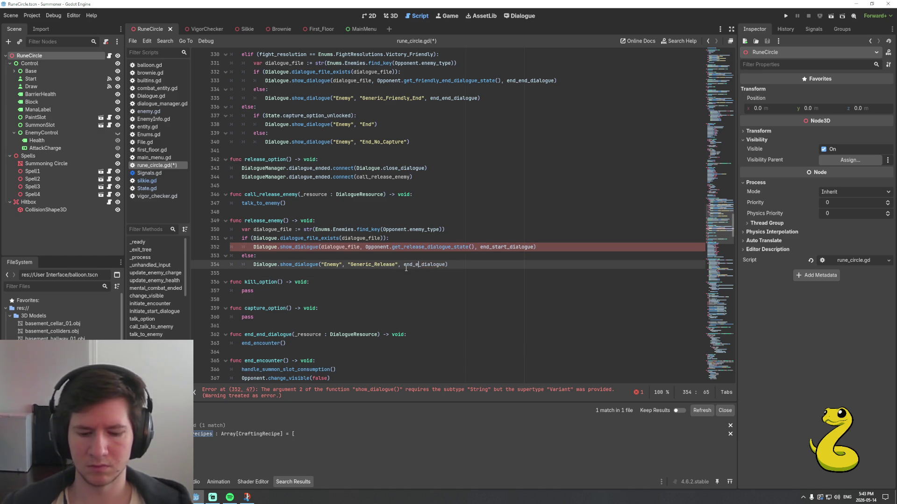
pyautogui.press('Escape')
# Finish line 352's dialogue call, save rune_circle.gd, and check get_release_dialogue_state
pyautogui.press('Up')
pyautogui.press('Up')
pyautogui.press('End')
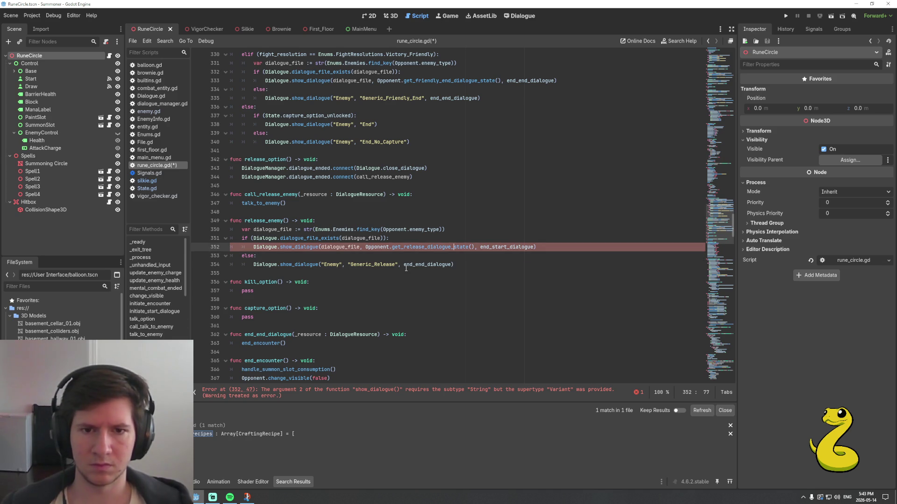
pyautogui.hotkey('shift', 'Left')
pyautogui.hotkey('shift', 'Left')
pyautogui.hotkey('shift', 'Left')
pyautogui.write('end')
pyautogui.press('End')
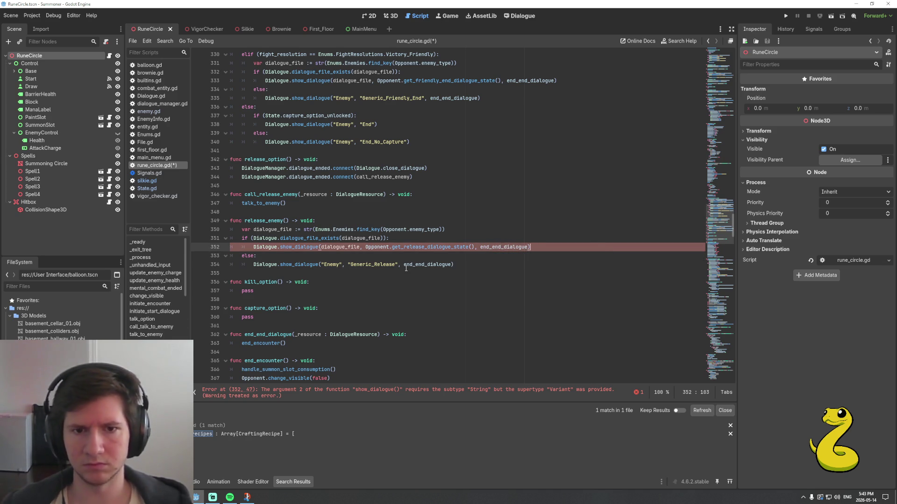
pyautogui.hotkey('ctrl', 's')
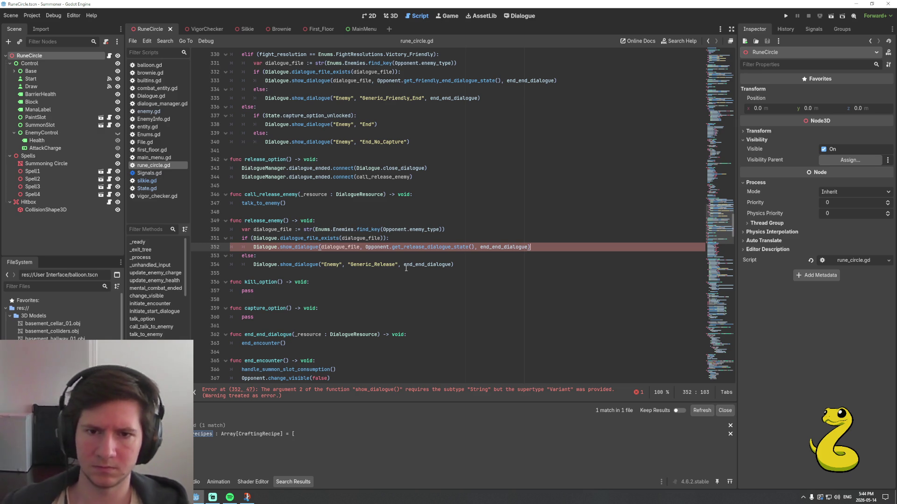
pyautogui.doubleClick(430, 248)
pyautogui.hotkey('ctrl', 'c')
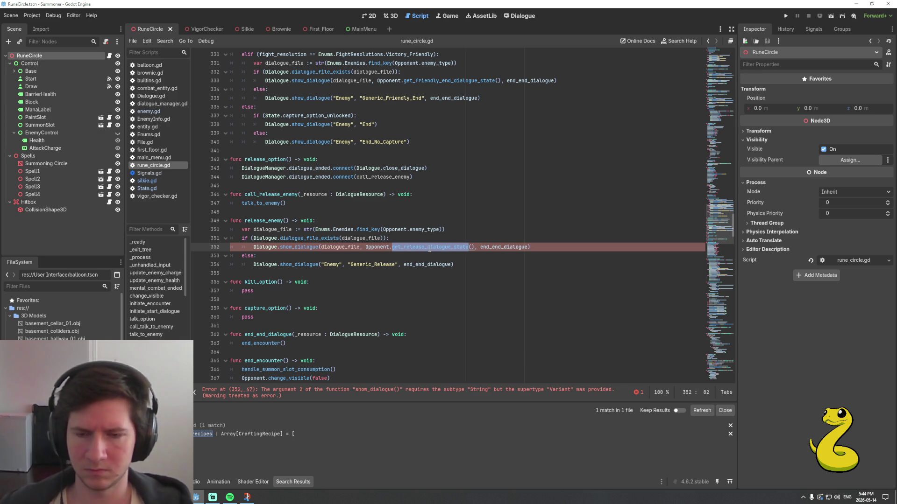
# In enemy.gd, add func get_release_dialogue_state() -> String that returns ""
pyautogui.click(149, 112)
pyautogui.click(378, 343)
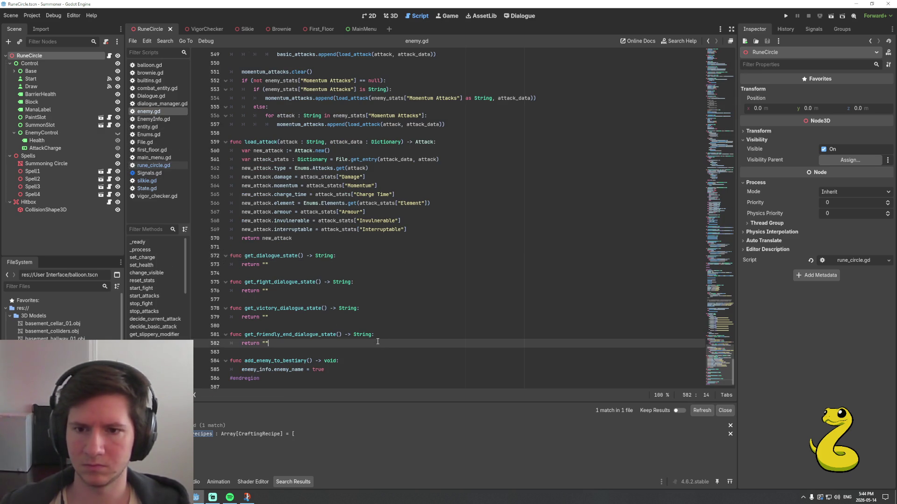
pyautogui.click(385, 348)
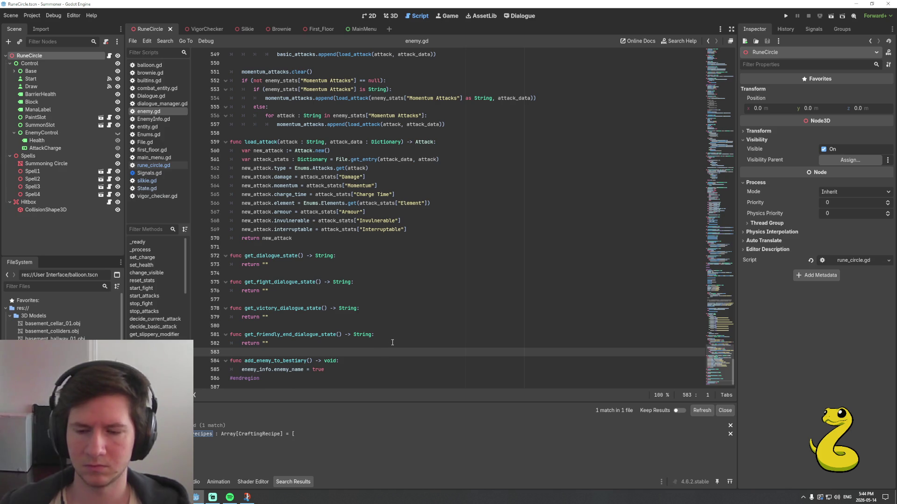
pyautogui.press('Return')
pyautogui.press('Return')
pyautogui.press('Up')
pyautogui.write('func')
pyautogui.hotkey('ctrl', 'v')
pyautogui.write('() -> Strin')
pyautogui.press('Return')
pyautogui.write('re')
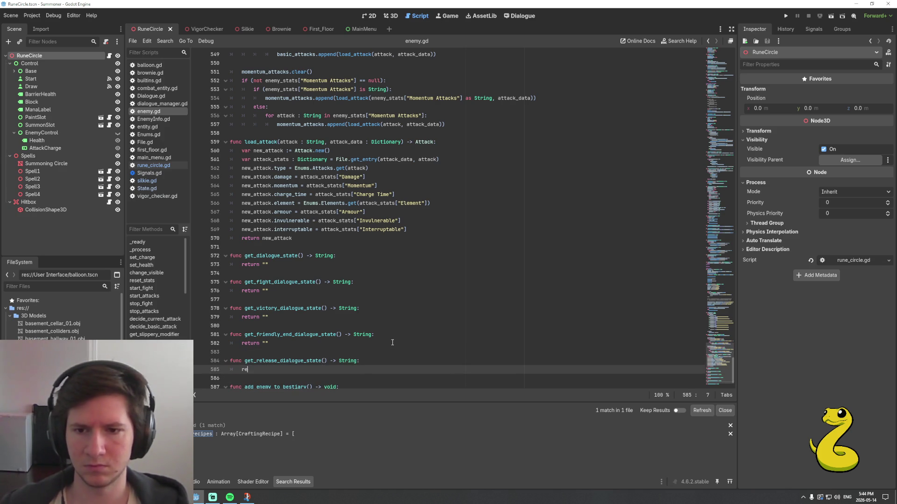
pyautogui.write('turn ""')
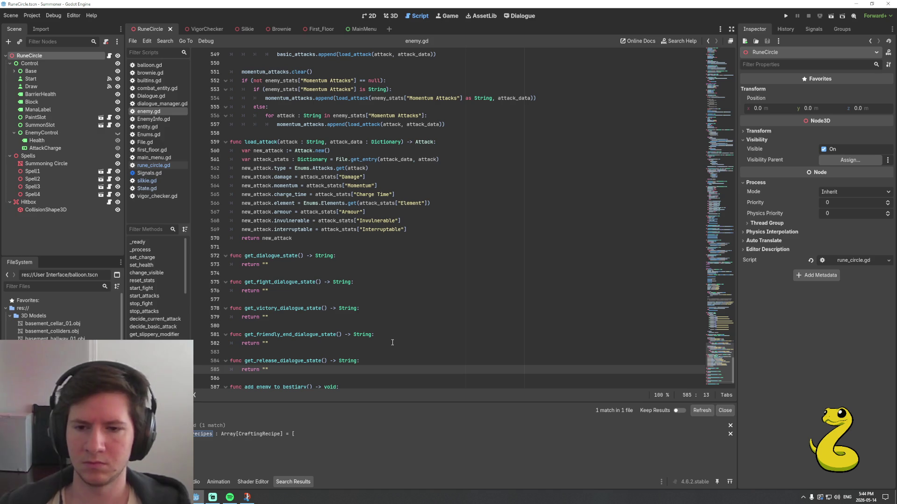
pyautogui.hotkey('shift', 'Home')
# Duplicate that function as get_kill_dialogue_state
pyautogui.hotkey('shift', 'Up')
pyautogui.hotkey('shift', 'Home')
pyautogui.hotkey('ctrl', 'c')
pyautogui.press('Right')
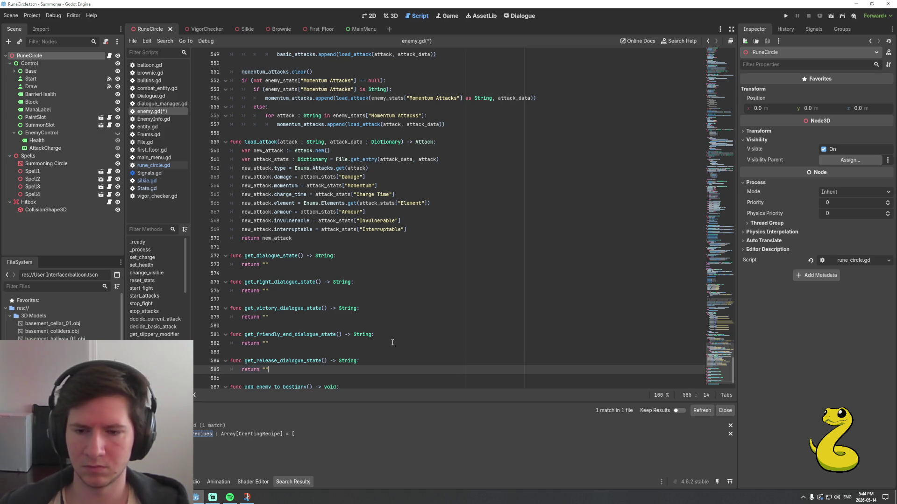
pyautogui.press('Return')
pyautogui.press('Return')
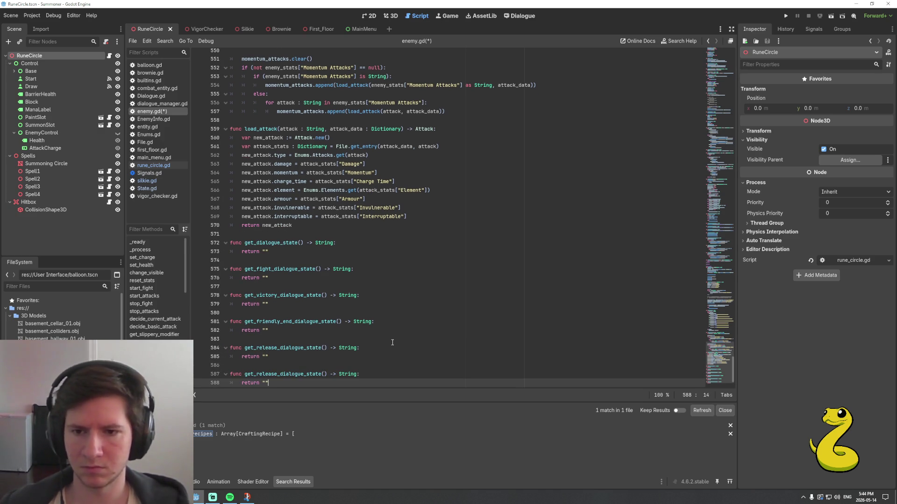
pyautogui.hotkey('ctrl', 'v')
pyautogui.click(279, 335)
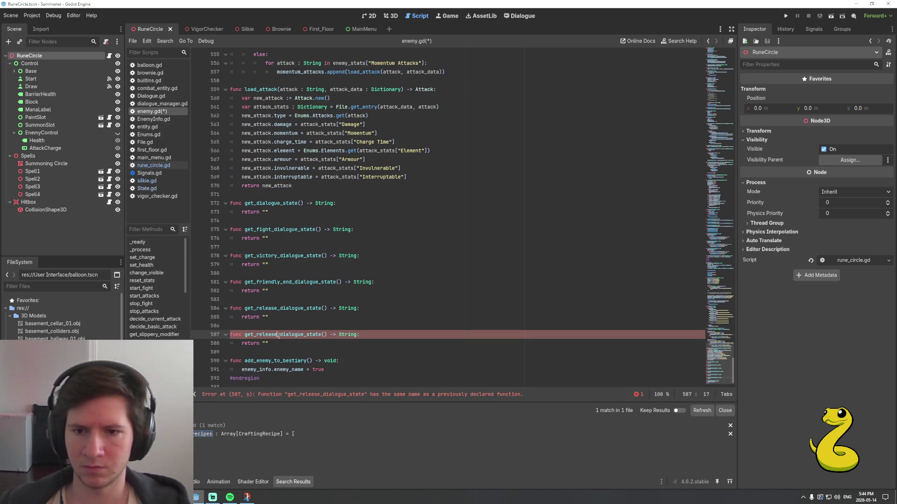
pyautogui.hotkey('shift', 'Left')
pyautogui.hotkey('shift', 'Left')
pyautogui.hotkey('shift', 'Left')
pyautogui.write('kill')
pyautogui.press('Down')
pyautogui.press('Down')
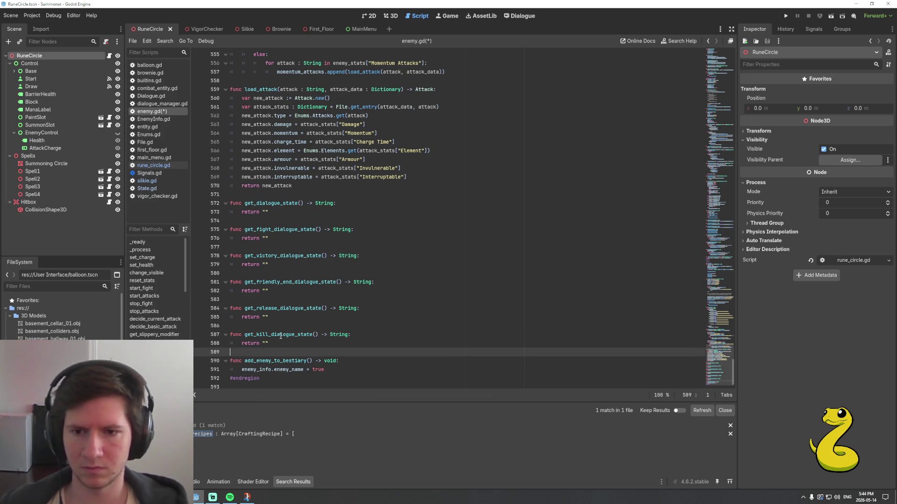
# Add a get_capture_dialogue_state copy and save enemy.gd
pyautogui.press('Return')
pyautogui.press('Return')
pyautogui.press('Up')
pyautogui.write('func')
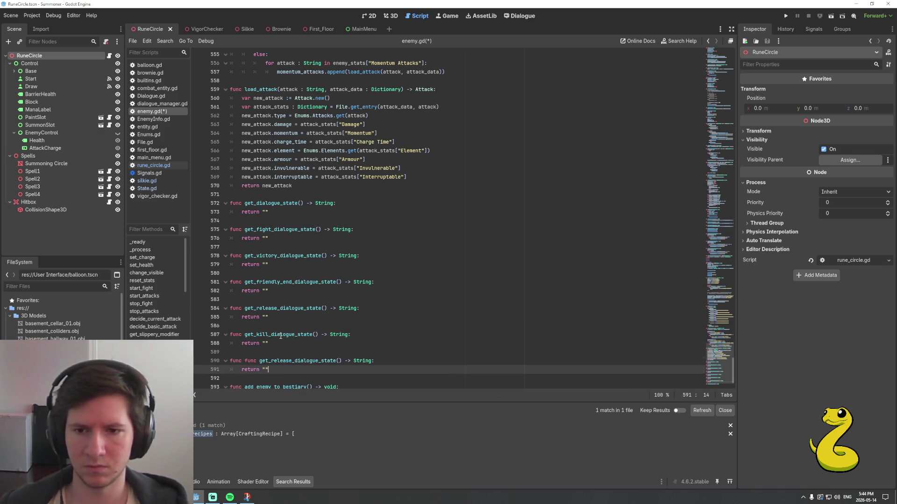
pyautogui.hotkey('ctrl', 'BackSpace')
pyautogui.hotkey('ctrl', 'v')
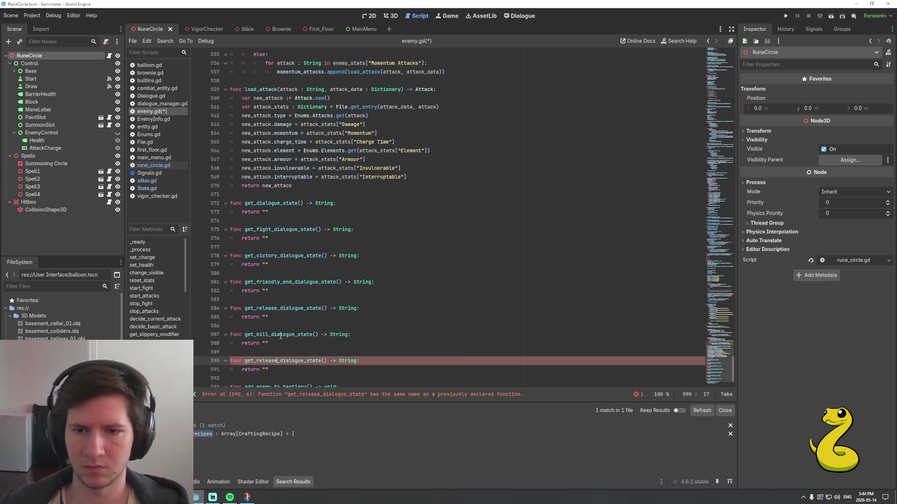
pyautogui.press('Delete')
pyautogui.press('BackSpace')
pyautogui.press('BackSpace')
pyautogui.press('BackSpace')
pyautogui.write('capture')
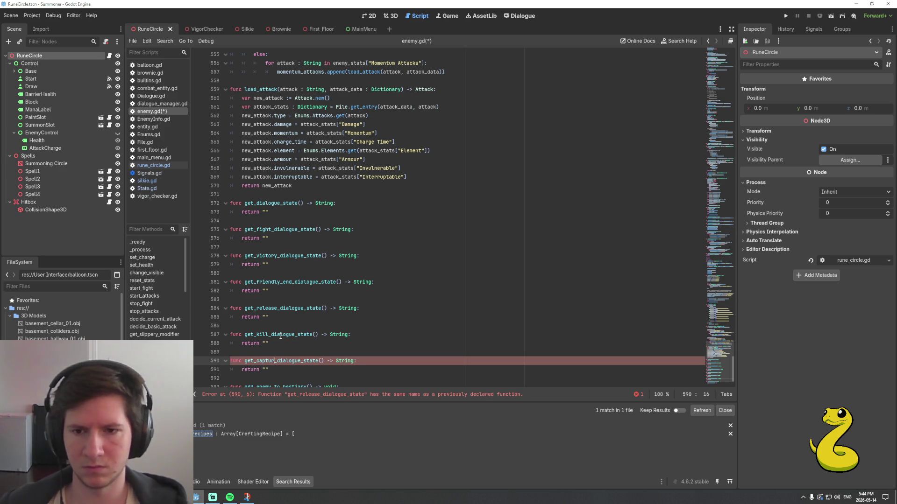
pyautogui.press('Down')
pyautogui.hotkey('ctrl', 's')
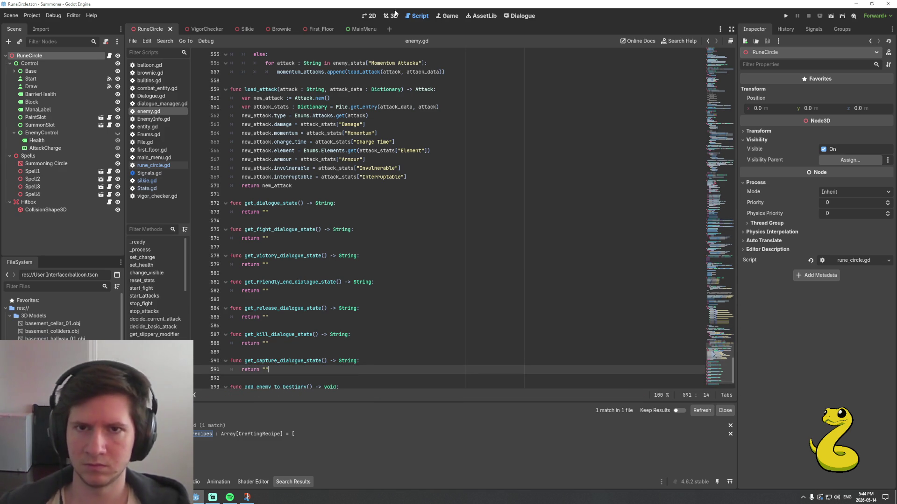
pyautogui.click(148, 166)
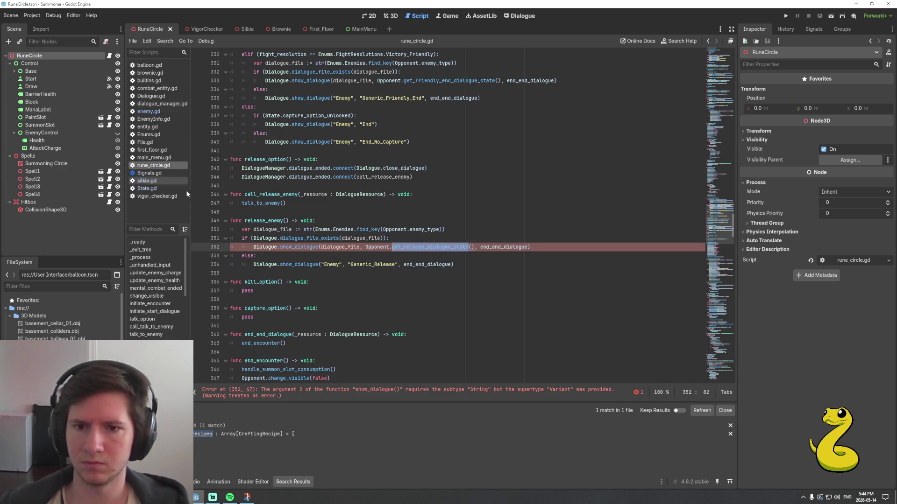
pyautogui.scroll(-2, 383, 208)
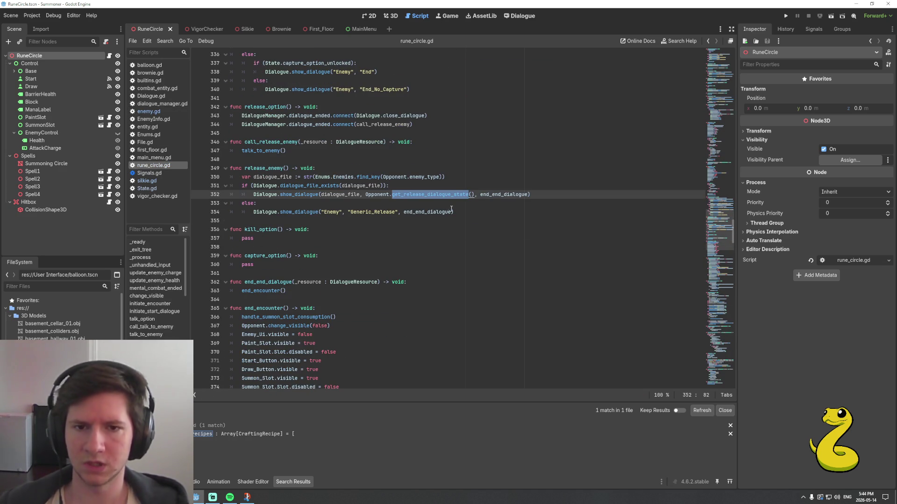
pyautogui.click(518, 17)
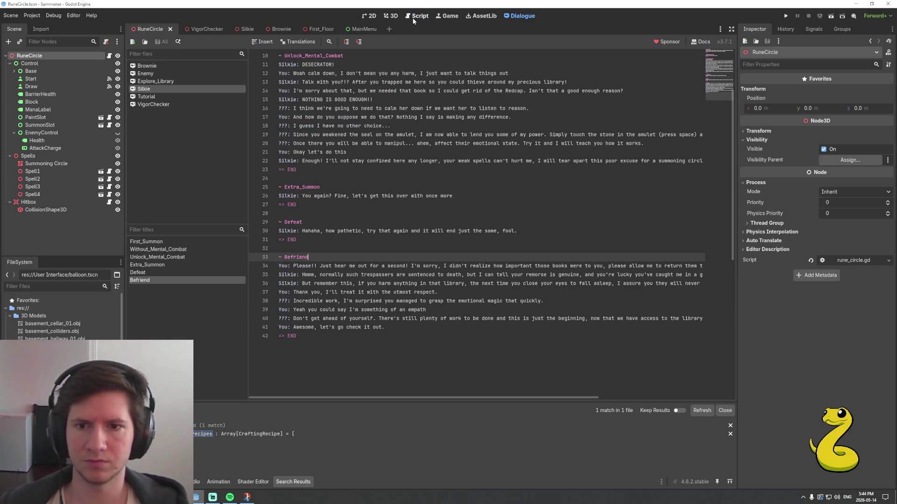
pyautogui.click(146, 73)
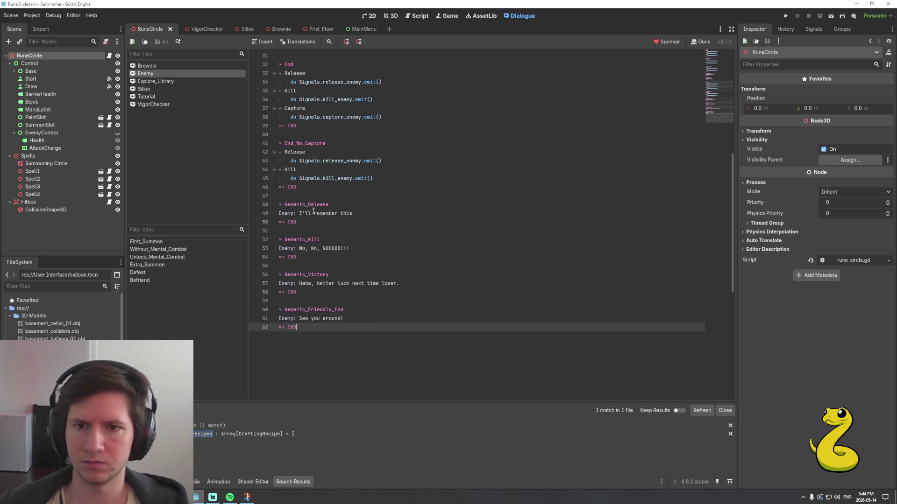
pyautogui.click(411, 15)
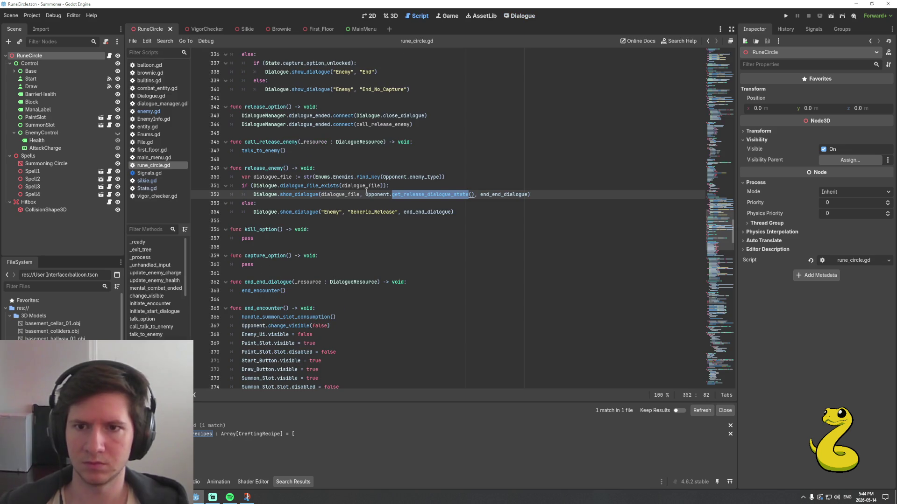
pyautogui.scroll(3, 312, 234)
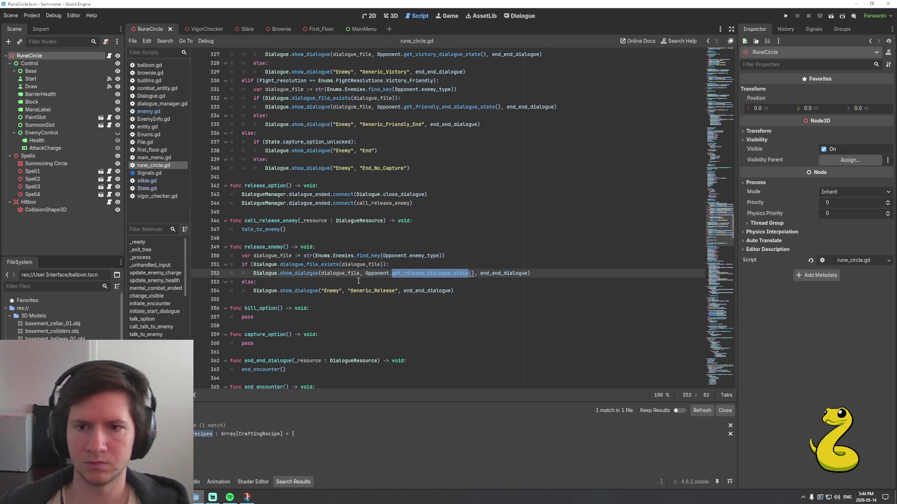
pyautogui.click(480, 291)
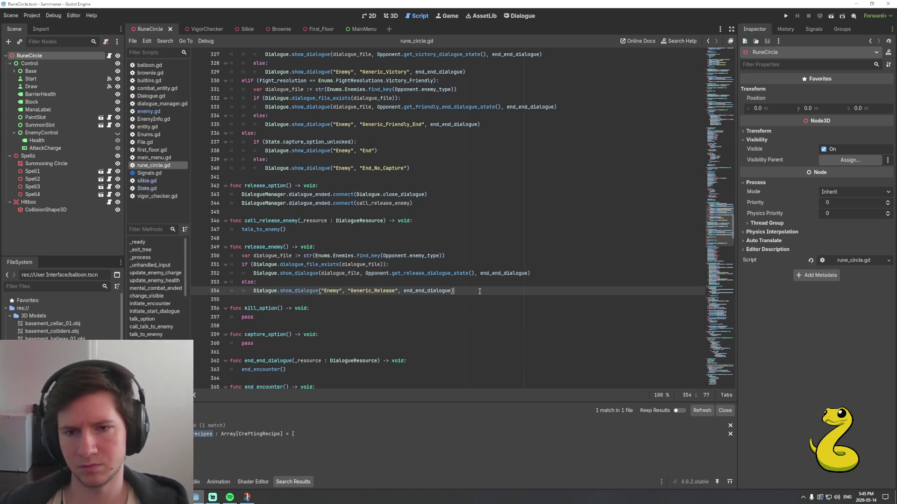
# Select lines 346–354 upward, covering call_release_enemy, release_enemy and release_option's connect lines
pyautogui.scroll(-2, 478, 291)
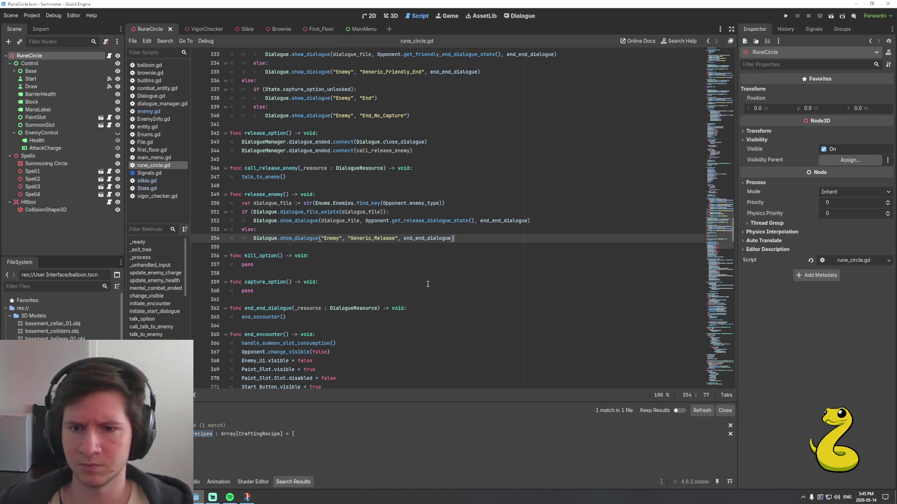
pyautogui.click(272, 265)
pyautogui.scroll(-1, 383, 252)
pyautogui.press('Up')
pyautogui.press('Up')
pyautogui.press('Up')
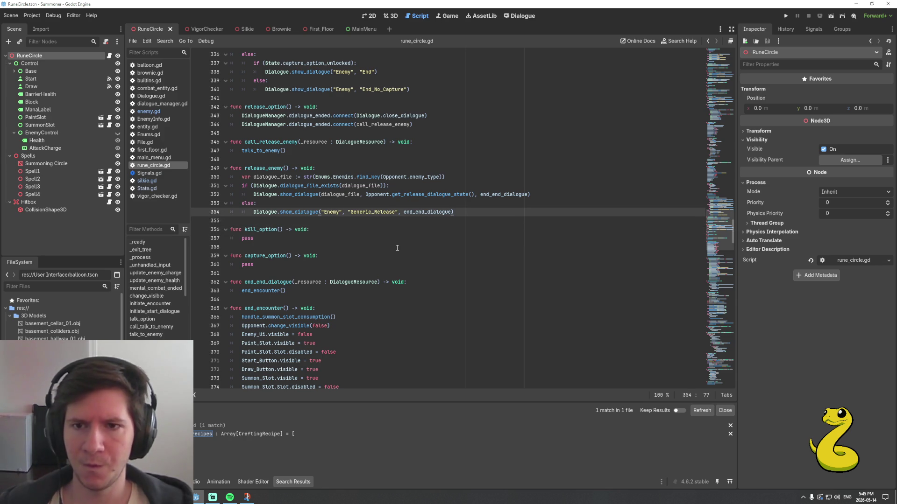
pyautogui.hotkey('shift', 'Home')
pyautogui.hotkey('shift', 'Up')
pyautogui.hotkey('shift', 'Up')
pyautogui.hotkey('shift', 'Up')
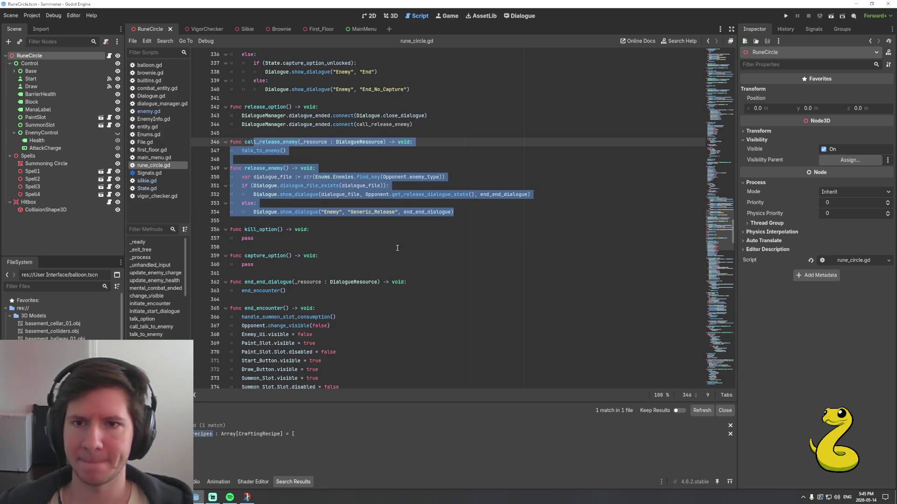
pyautogui.hotkey('shift', 'Up')
pyautogui.hotkey('shift', 'Up')
pyautogui.hotkey('shift', 'Up')
# Copy the release code and paste it over the pass lines in kill_option and capture_option
pyautogui.hotkey('shift', 'Home')
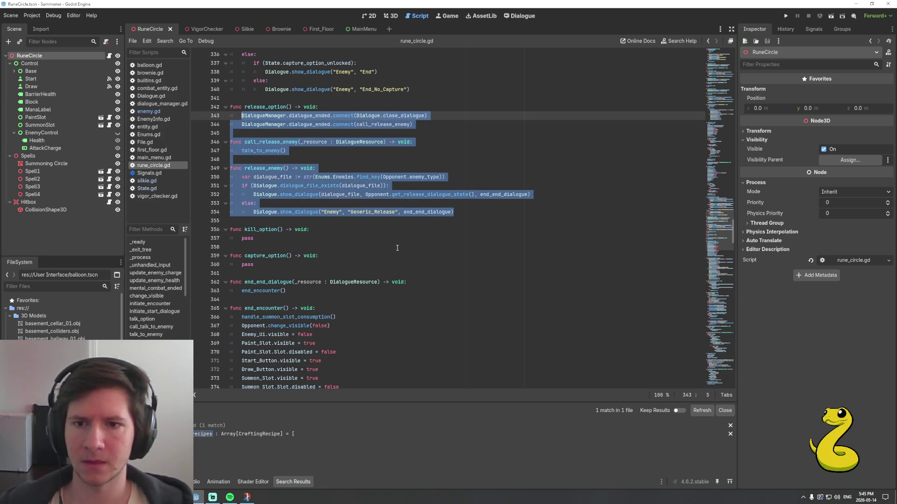
pyautogui.hotkey('ctrl', 'c')
pyautogui.press('Down')
pyautogui.press('Down')
pyautogui.press('Down')
pyautogui.hotkey('shift', 'End')
pyautogui.hotkey('ctrl', 'v')
pyautogui.press('Down')
pyautogui.press('Down')
pyautogui.press('Down')
pyautogui.hotkey('shift', 'Home')
pyautogui.hotkey('ctrl', 'v')
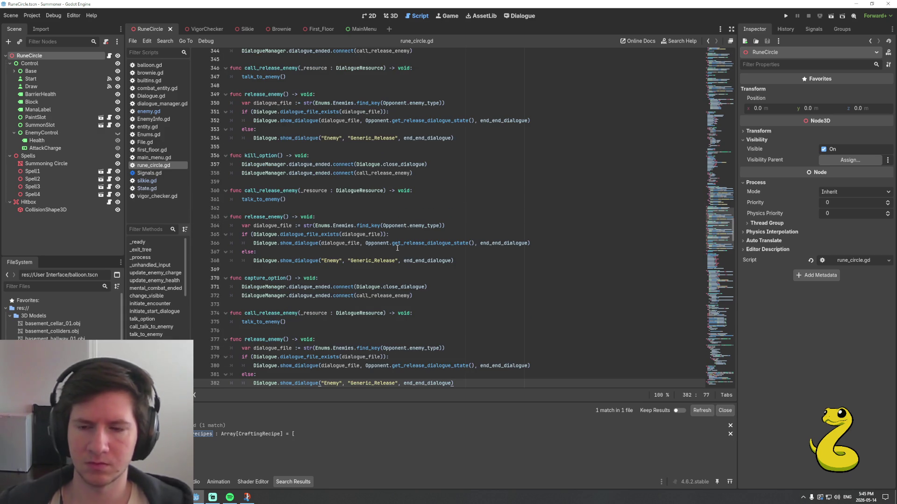
pyautogui.scroll(2, 373, 261)
# Rename the kill copy's functions and calls to call_kill_enemy and kill_enemy
pyautogui.click(395, 230)
pyautogui.moveTo(392, 230); pyautogui.dragTo(380, 230)
pyautogui.hotkey('shift', 'Left')
pyautogui.hotkey('shift', 'Left')
pyautogui.hotkey('shift', 'Left')
pyautogui.write('kill')
pyautogui.press('Down')
pyautogui.press('Down')
pyautogui.hotkey('ctrl', 'Left')
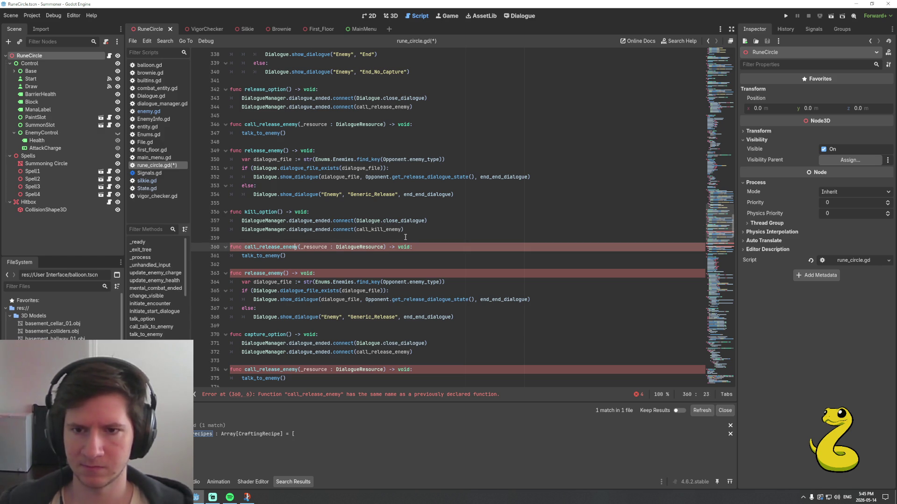
pyautogui.hotkey('shift', 'Left')
pyautogui.hotkey('shift', 'Left')
pyautogui.hotkey('shift', 'Left')
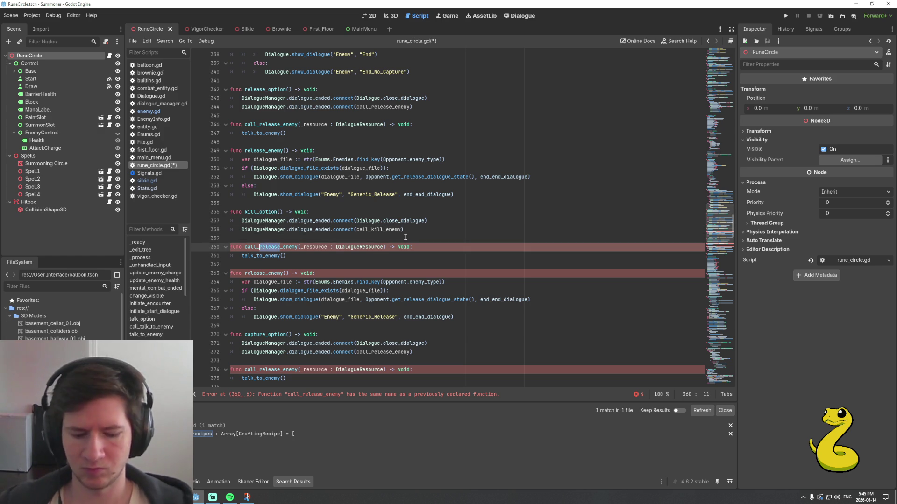
pyautogui.write('kill')
pyautogui.press('Down')
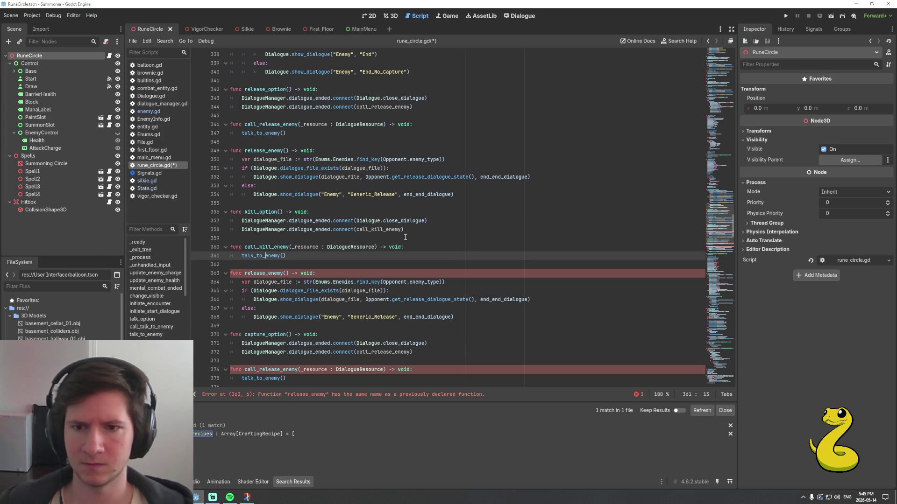
pyautogui.press('BackSpace')
pyautogui.press('BackSpace')
pyautogui.press('BackSpace')
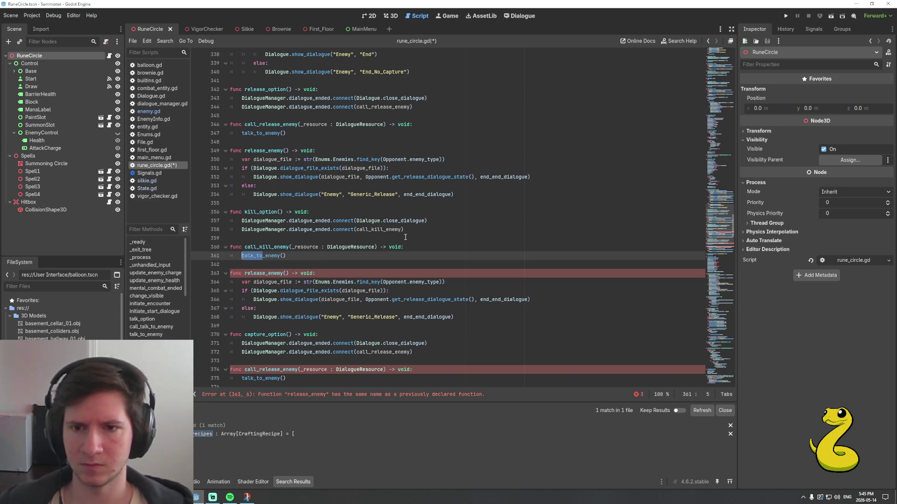
pyautogui.write('kill')
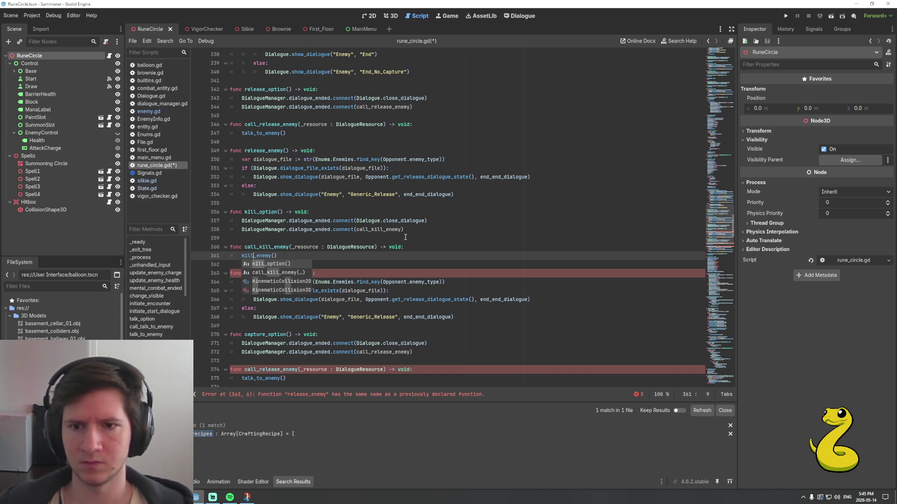
pyautogui.press('Escape')
pyautogui.press('Down')
pyautogui.press('Down')
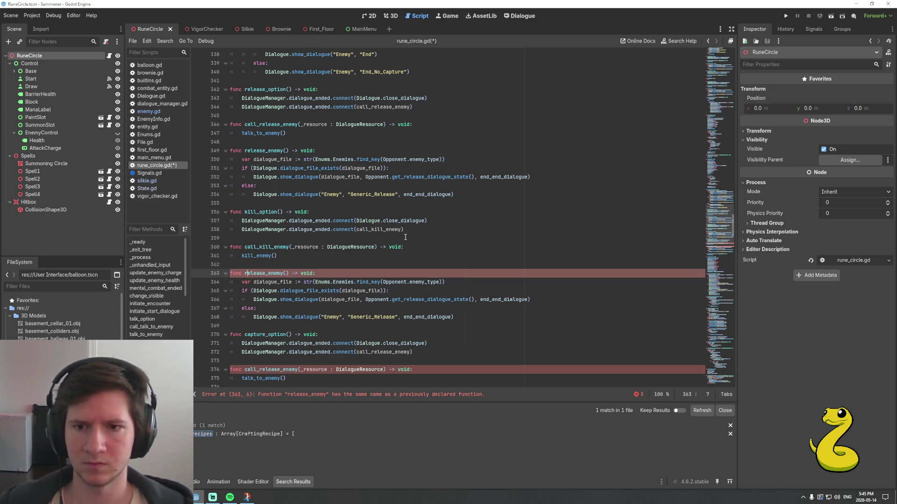
pyautogui.hotkey('shift', 'Right')
pyautogui.hotkey('shift', 'Right')
pyautogui.hotkey('shift', 'Right')
pyautogui.write('kill')
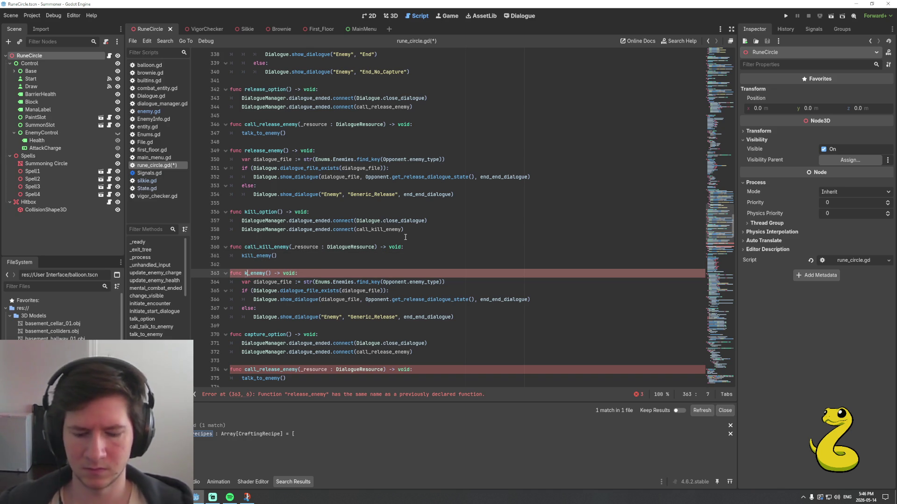
# Make kill_enemy use get_kill_dialogue_state with a Generic_Kill fallback, then save
pyautogui.press('Down')
pyautogui.press('Down')
pyautogui.press('Down')
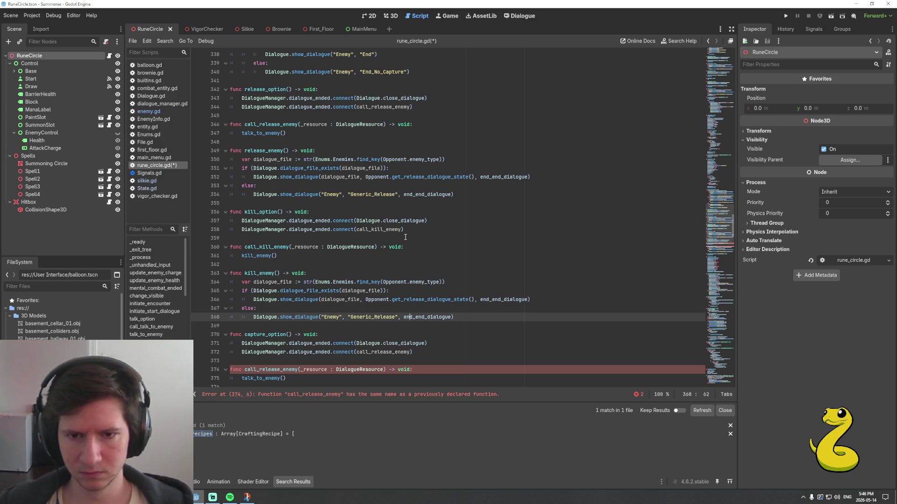
pyautogui.hotkey('shift', 'Left')
pyautogui.hotkey('shift', 'Left')
pyautogui.hotkey('shift', 'Left')
pyautogui.write('Kill')
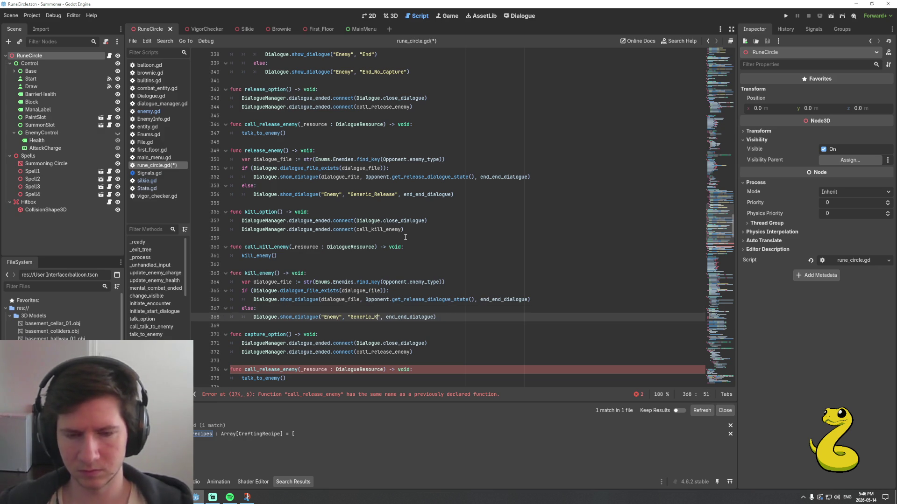
pyautogui.press('Up')
pyautogui.press('Up')
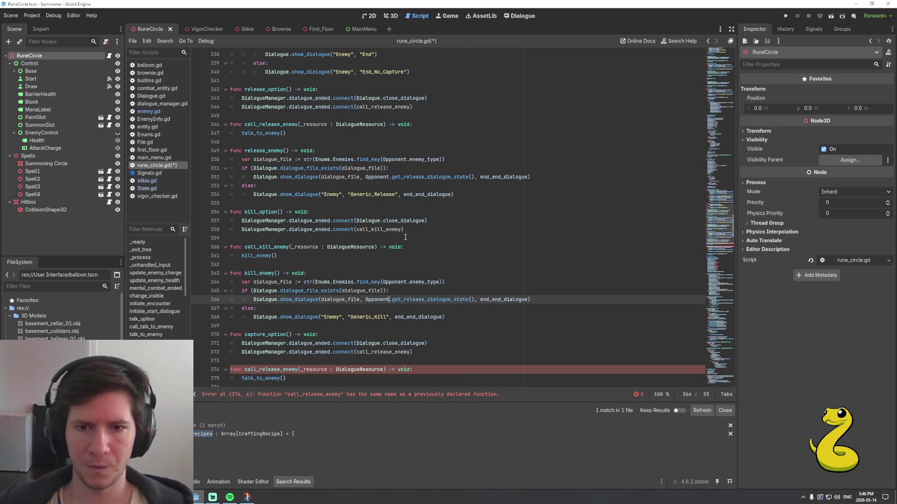
pyautogui.hotkey('shift', 'Right')
pyautogui.hotkey('shift', 'Right')
pyautogui.hotkey('shift', 'Right')
pyautogui.write('kill')
pyautogui.hotkey('ctrl', 's')
# Rename the capture copy's connected function and its definition to call_capture_enemy
pyautogui.scroll(-3, 405, 236)
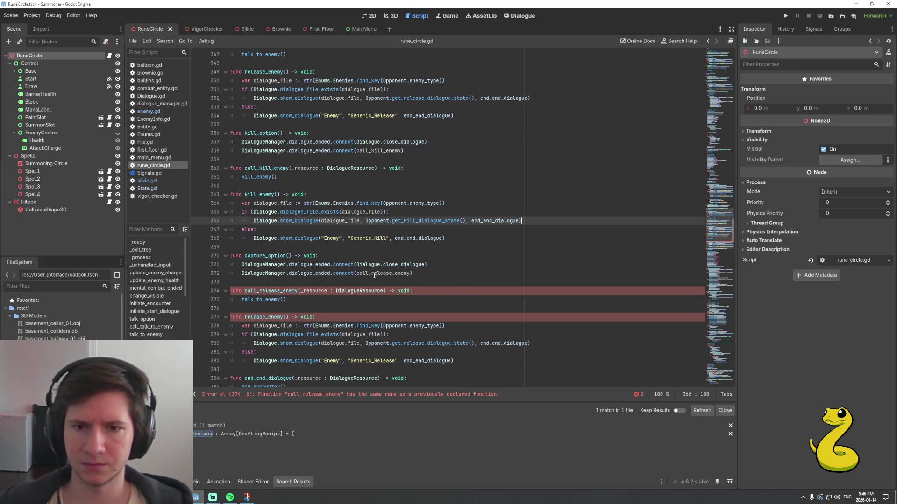
pyautogui.click(374, 274)
pyautogui.hotkey('shift', 'Right')
pyautogui.hotkey('shift', 'Right')
pyautogui.hotkey('shift', 'Right')
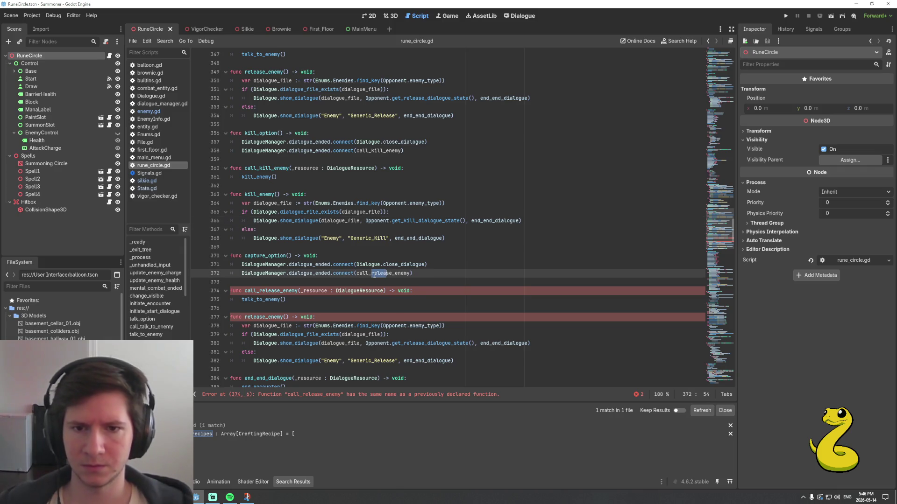
pyautogui.write('capture')
pyautogui.hotkey('ctrl', 'Left')
pyautogui.hotkey('ctrl', 'Left')
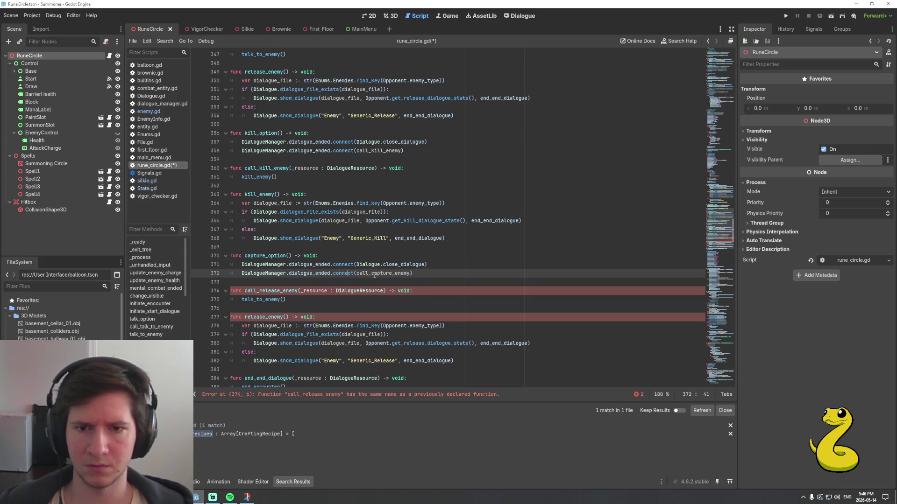
pyautogui.hotkey('shift', 'Right')
pyautogui.hotkey('shift', 'Right')
pyautogui.hotkey('shift', 'Right')
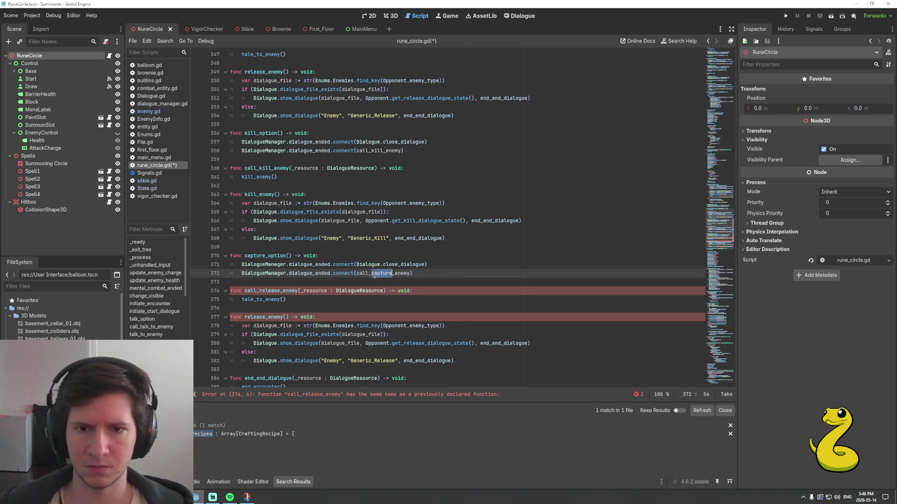
pyautogui.press('Down')
pyautogui.press('Down')
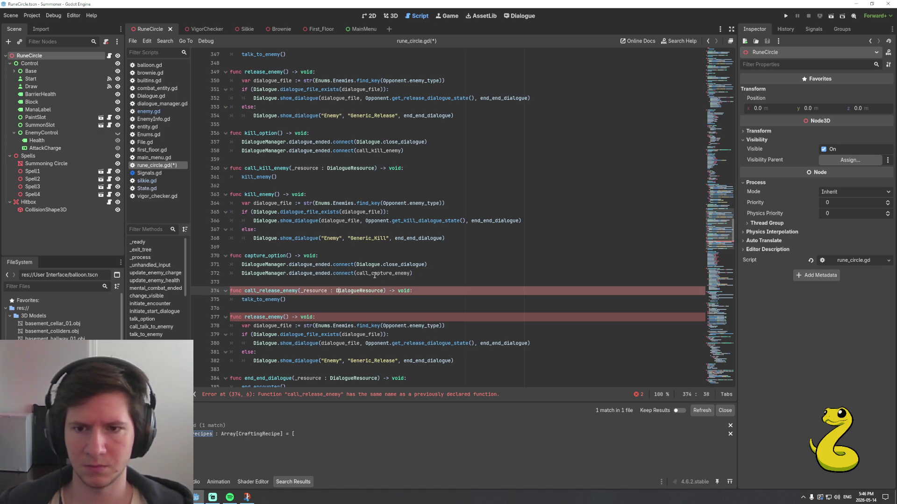
pyautogui.hotkey('shift', 'Left')
pyautogui.hotkey('shift', 'Left')
pyautogui.hotkey('shift', 'Left')
pyautogui.write('capture')
# Make call_capture_enemy call capture_enemy, and rename release_enemy on line 377 to capture_enemy
pyautogui.press('Down')
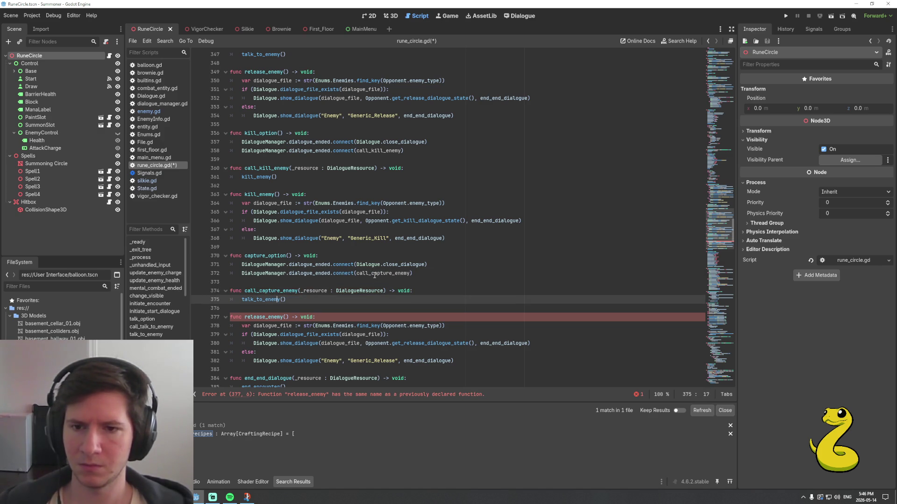
pyautogui.hotkey('ctrl', 'shift', 'Left')
pyautogui.write('capture_')
pyautogui.press('Down')
pyautogui.press('Down')
pyautogui.hotkey('ctrl', 'shift', 'Left')
pyautogui.write('capture')
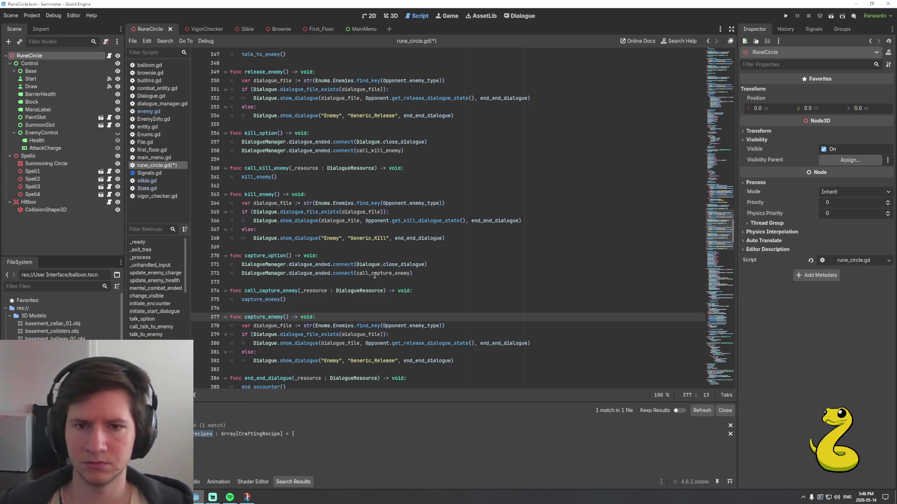
# Make capture_enemy use get_capture_dialogue_state with a Generic_Capture fallback, and save rune_circle.gd
pyautogui.scroll(-2, 362, 291)
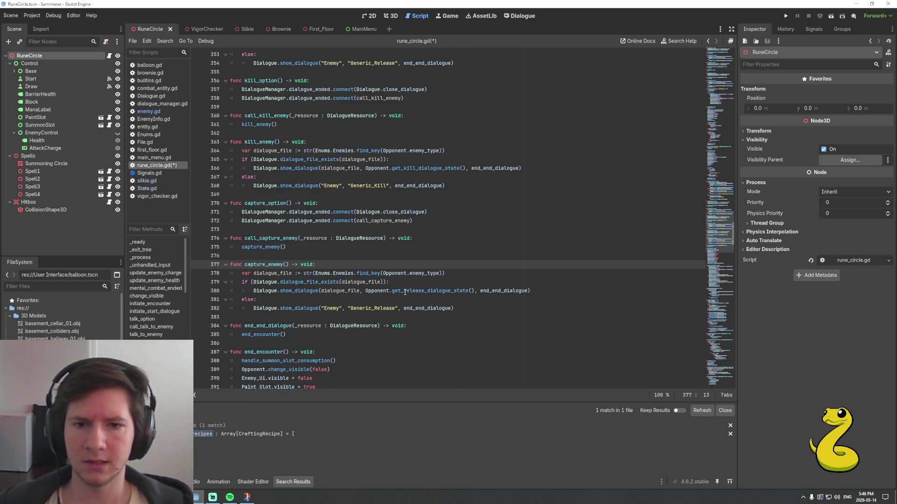
pyautogui.click(424, 291)
pyautogui.hotkey('shift', 'Left')
pyautogui.hotkey('shift', 'Left')
pyautogui.hotkey('shift', 'Left')
pyautogui.hotkey('shift', 'Left')
pyautogui.hotkey('shift', 'Left')
pyautogui.write('capture')
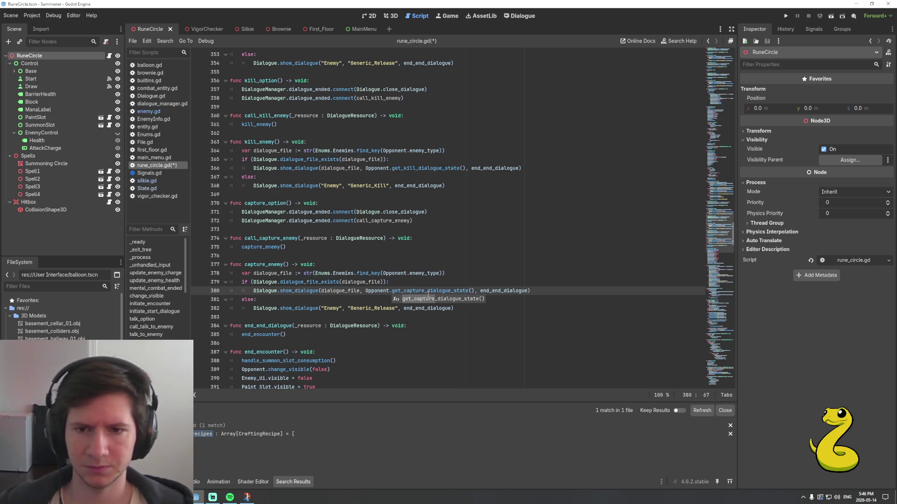
pyautogui.press('Escape')
pyautogui.press('Down')
pyautogui.press('Down')
pyautogui.press('Home')
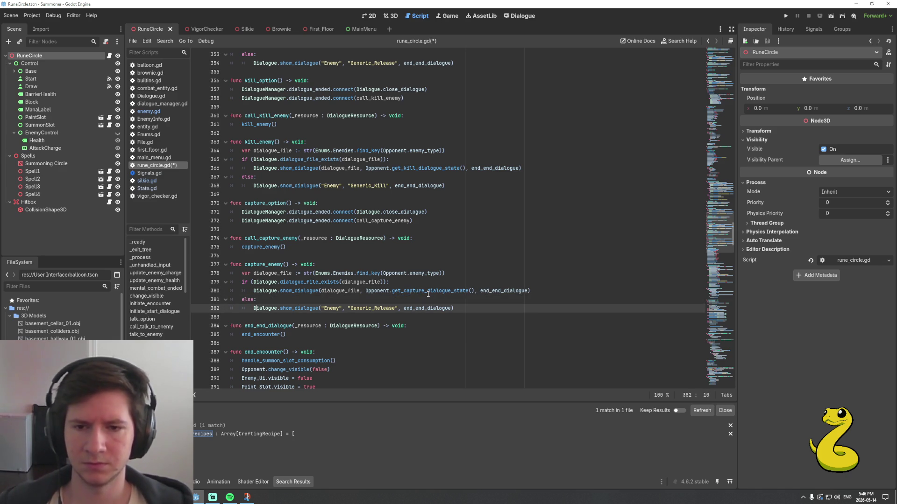
pyautogui.press('Right')
pyautogui.press('Right')
pyautogui.press('Right')
pyautogui.hotkey('shift', 'Right')
pyautogui.hotkey('shift', 'Right')
pyautogui.hotkey('shift', 'Right')
pyautogui.write('C')
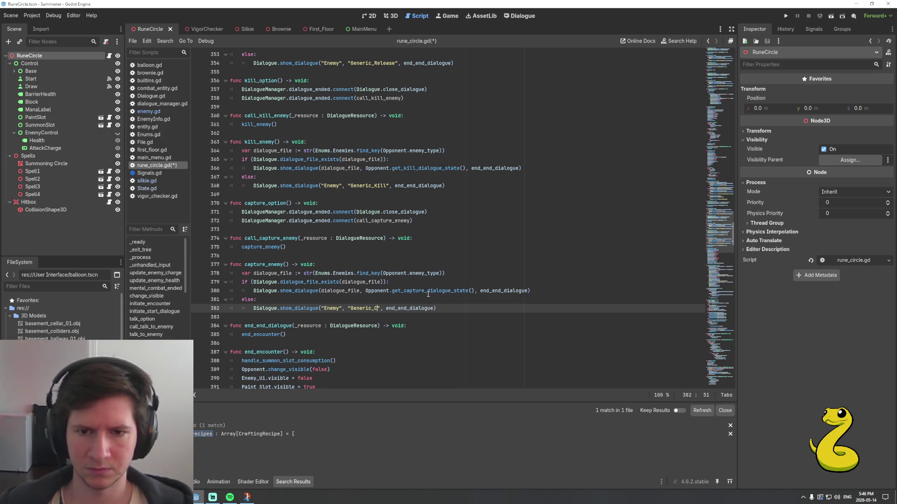
pyautogui.write('apture')
pyautogui.press('Escape')
pyautogui.press('Home')
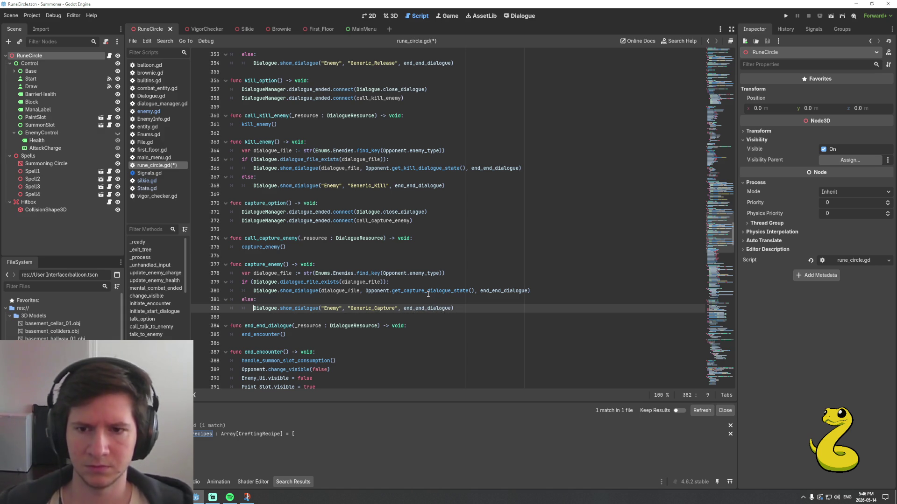
pyautogui.hotkey('ctrl', 's')
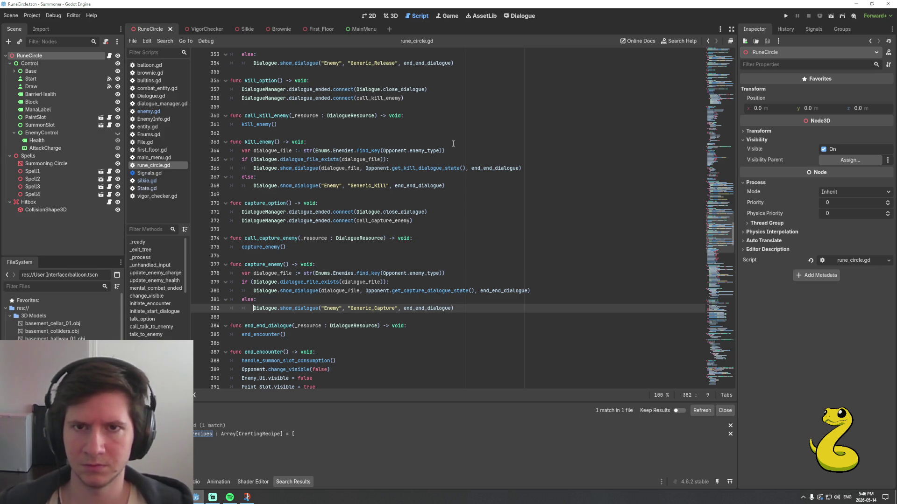
pyautogui.click(518, 16)
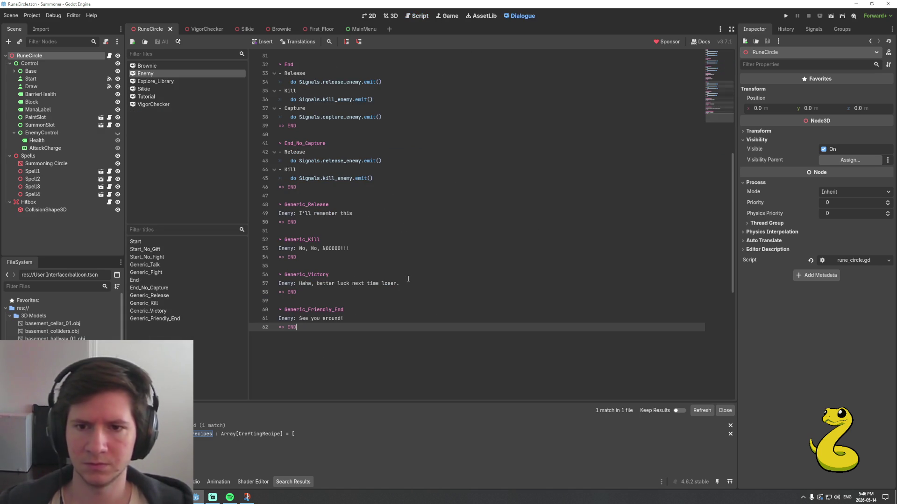
# Duplicate the Generic_Kill dialogue block directly below itself
pyautogui.click(323, 259)
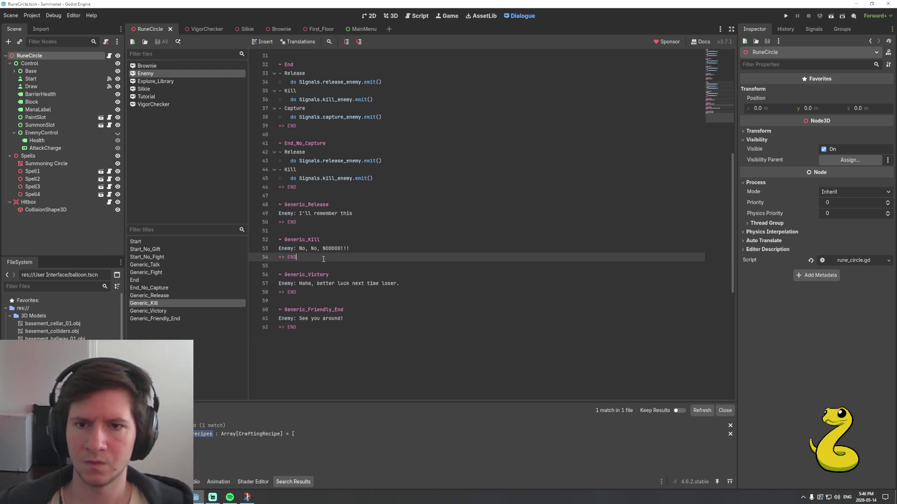
pyautogui.hotkey('shift', 'Home')
pyautogui.hotkey('shift', 'Up')
pyautogui.hotkey('shift', 'Up')
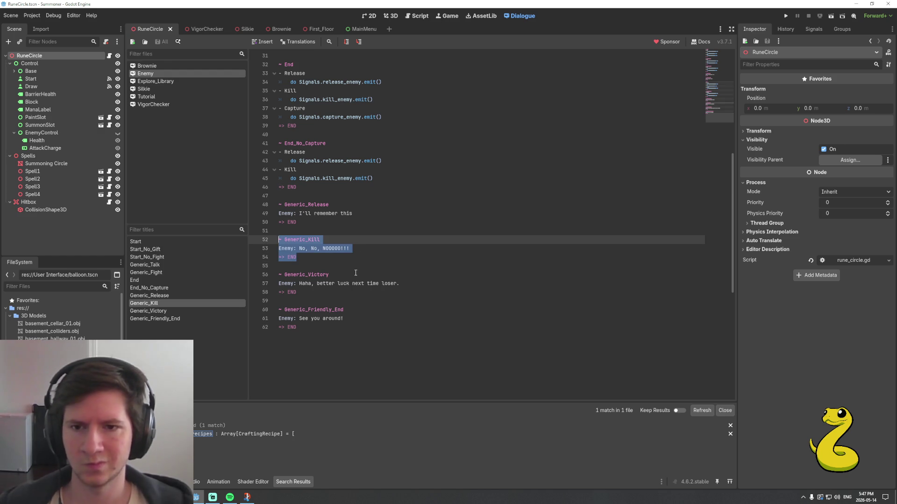
pyautogui.hotkey('ctrl', 'c')
pyautogui.press('Down')
pyautogui.press('Return')
pyautogui.hotkey('ctrl', 'v')
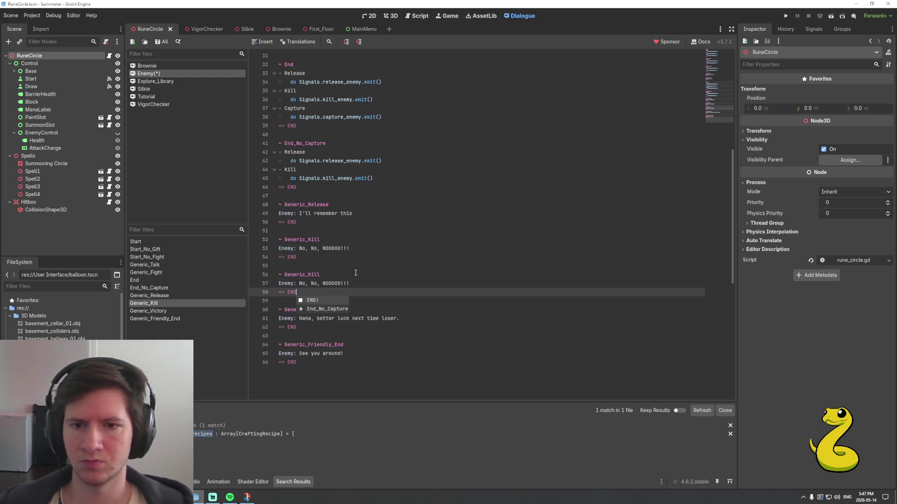
pyautogui.press('Escape')
pyautogui.press('Up')
pyautogui.press('Up')
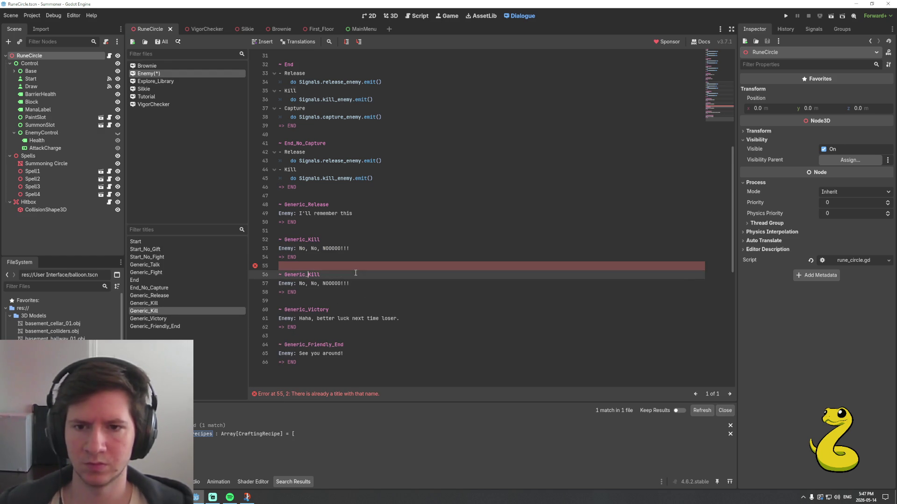
# Rename the copy to Generic_Capture and change its line to 'No, you can't keep me here'
pyautogui.hotkey('shift', 'End')
pyautogui.write('Capture')
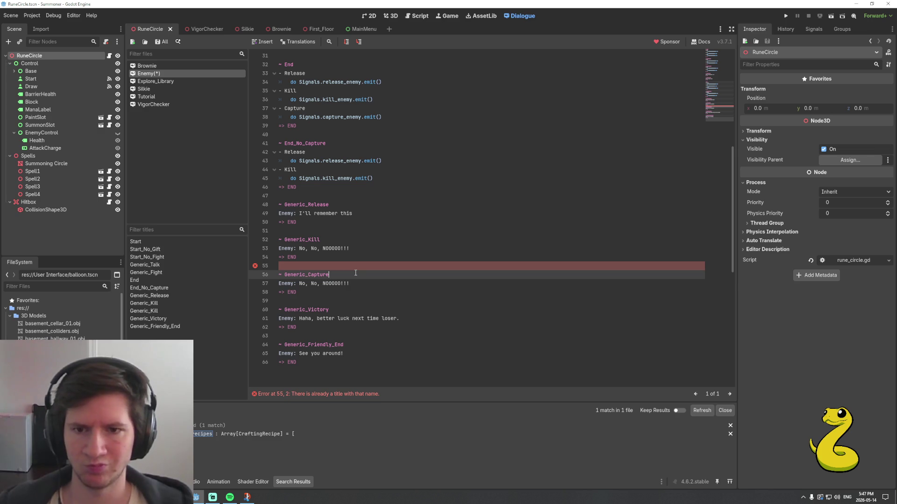
pyautogui.press('Down')
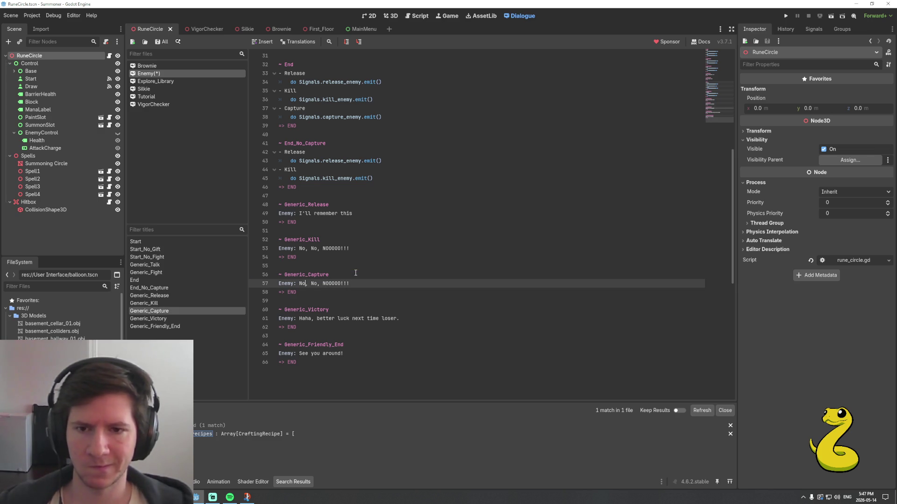
pyautogui.press('Right')
pyautogui.press('Right')
pyautogui.hotkey('ctrl', 'shift', 'Right')
pyautogui.hotkey('ctrl', 'shift', 'Right')
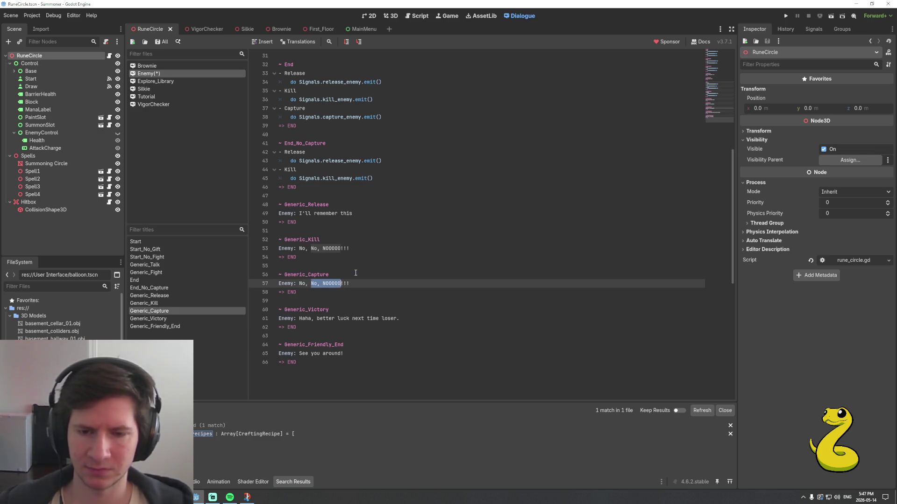
pyautogui.write("you can't")
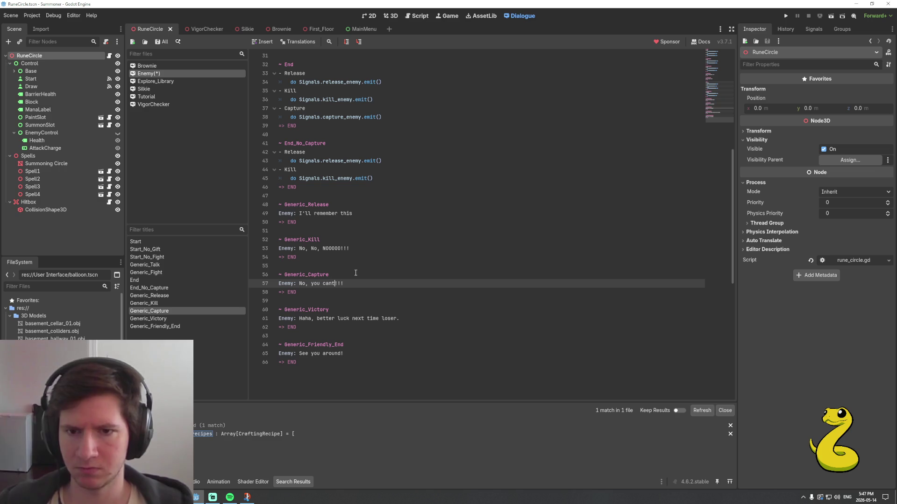
pyautogui.write(' kee')
pyautogui.write('p m')
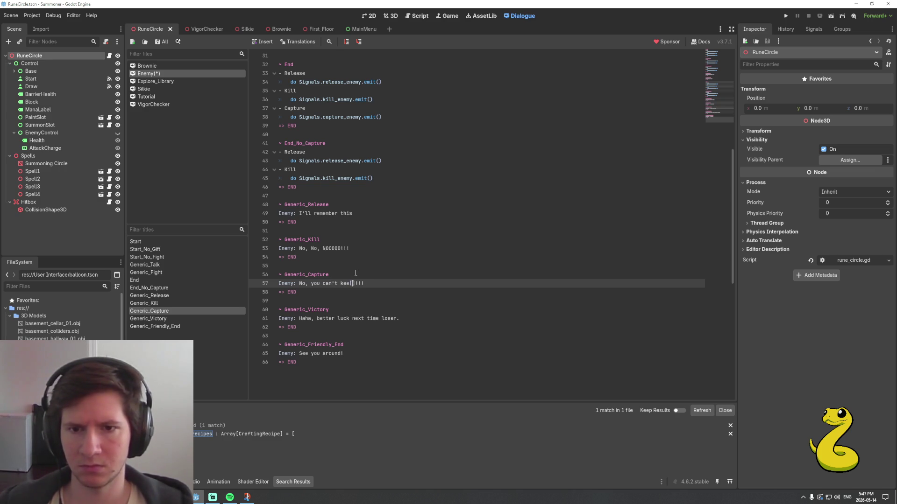
pyautogui.write('e here')
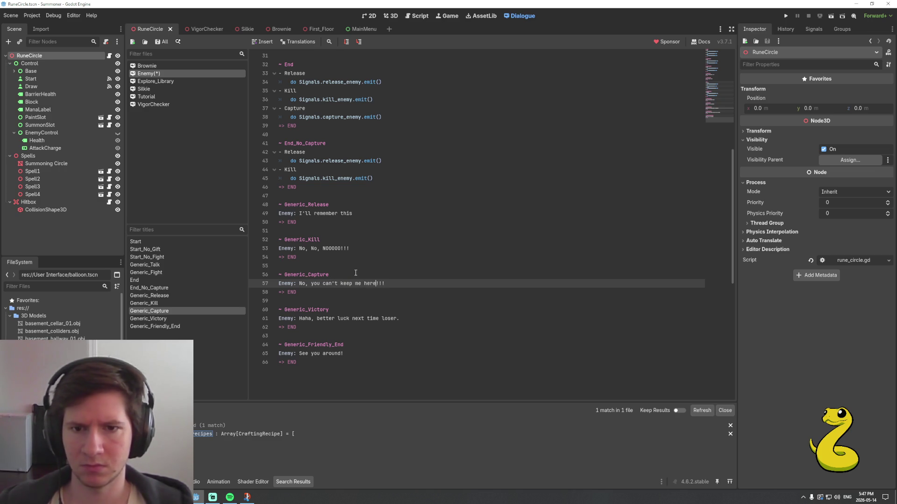
# Remove the extra exclamation mark, save the Enemy dialogue, and return to rune_circle.gd
pyautogui.press('End')
pyautogui.press('BackSpace')
pyautogui.hotkey('ctrl', 's')
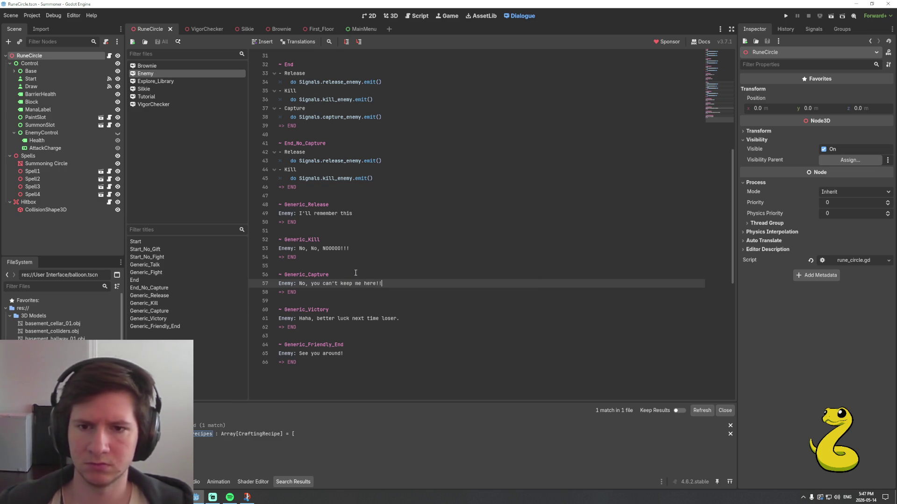
pyautogui.hotkey('ctrl', 'F3')
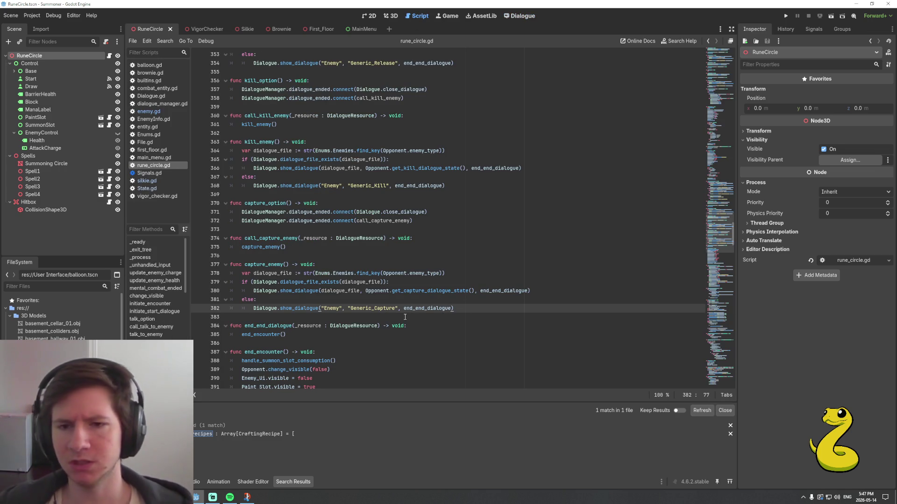
# Review call_capture_enemy, the capture_option connections and end_encounter's fight reset
pyautogui.scroll(1, 405, 318)
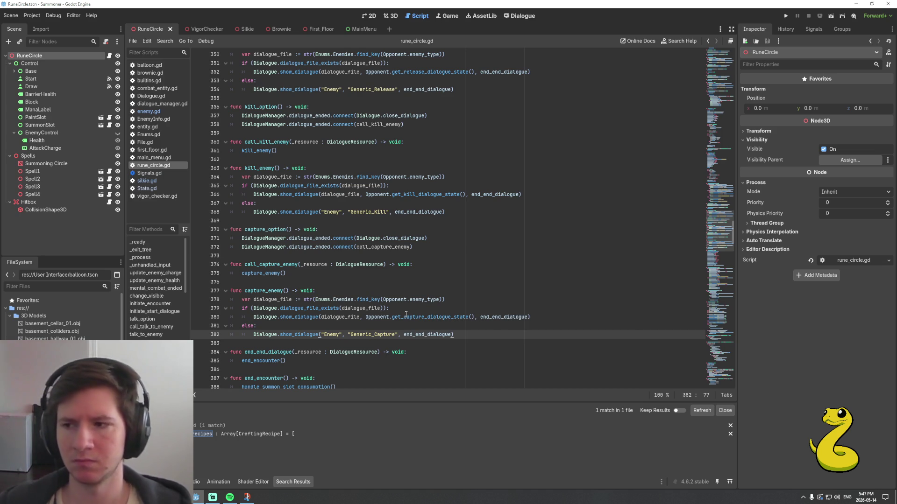
pyautogui.click(422, 265)
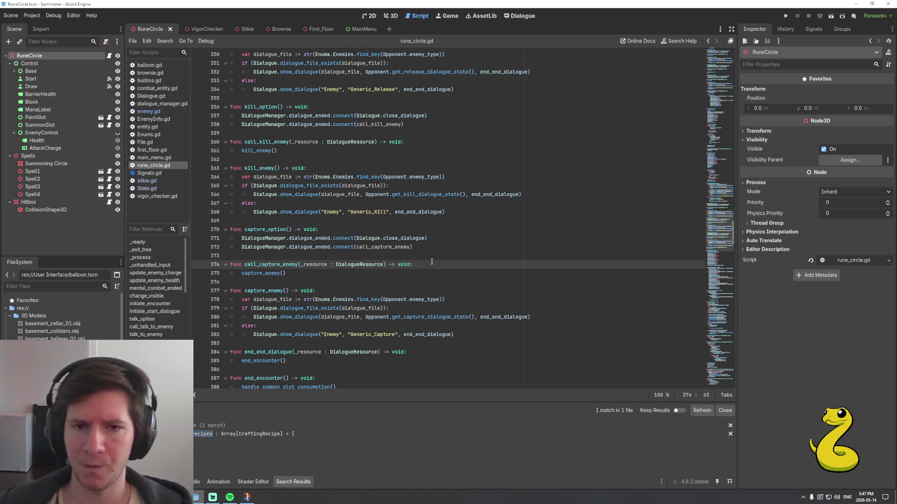
pyautogui.click(450, 239)
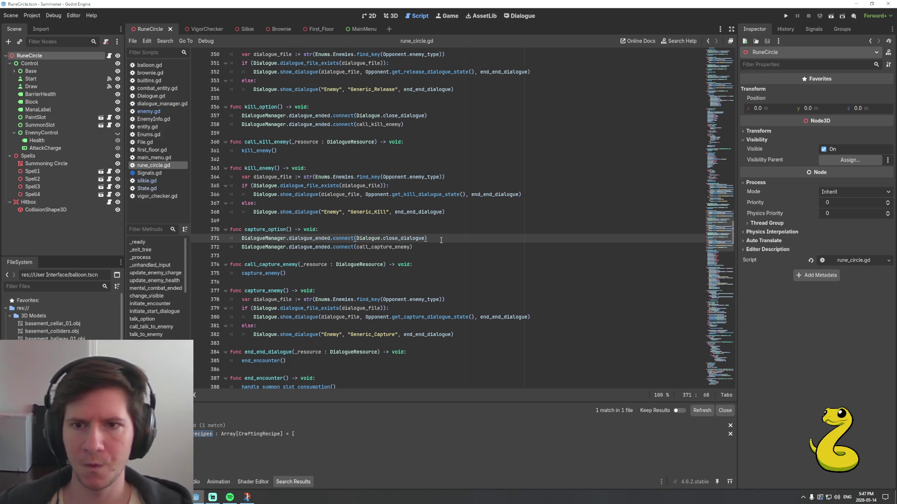
pyautogui.scroll(2, 441, 240)
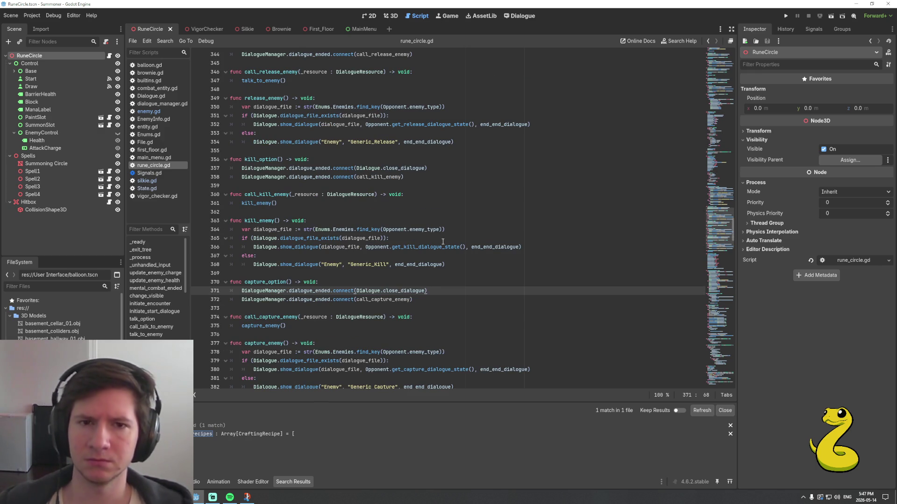
pyautogui.scroll(-7, 443, 241)
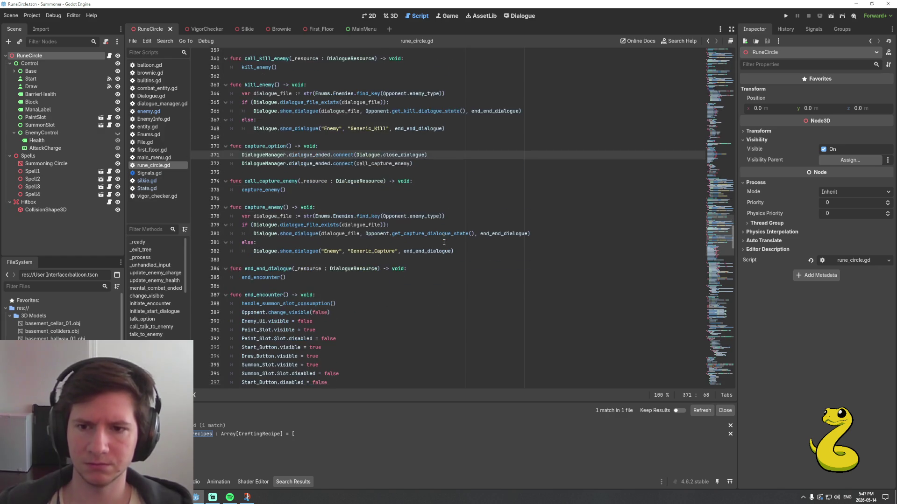
pyautogui.scroll(-4, 444, 242)
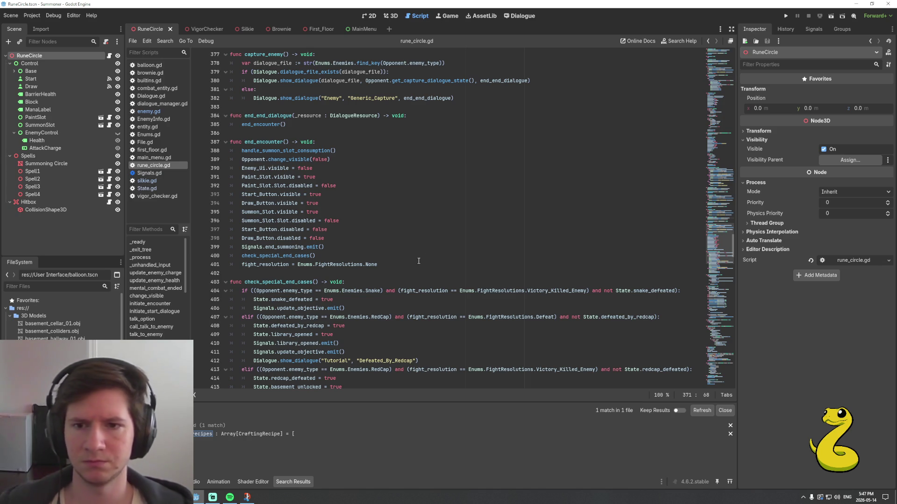
pyautogui.click(388, 262)
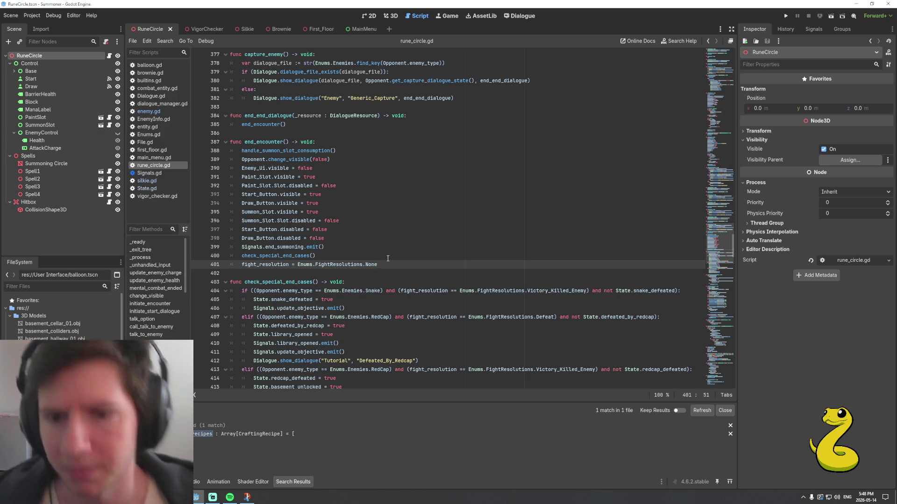
# Inspect the Silkie unlock branch and the RedCap summon slot and victory condition
pyautogui.scroll(-2, 326, 300)
pyautogui.scroll(-6, 326, 300)
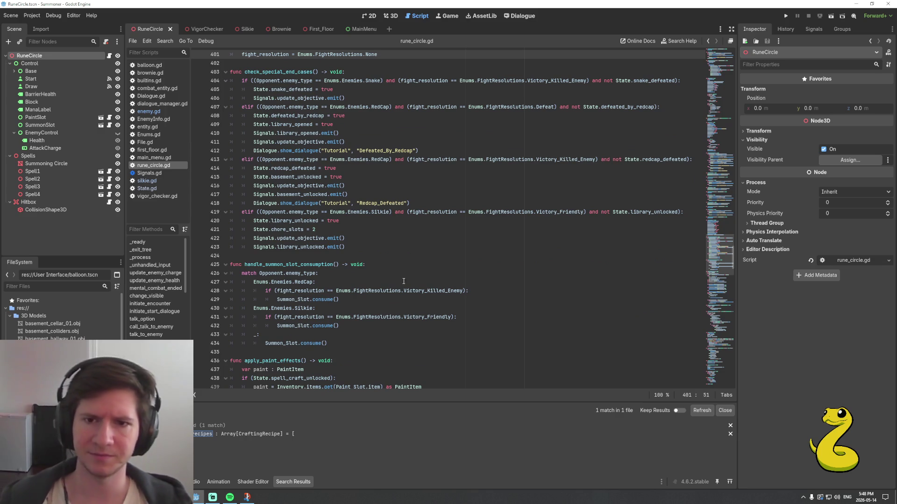
pyautogui.click(354, 248)
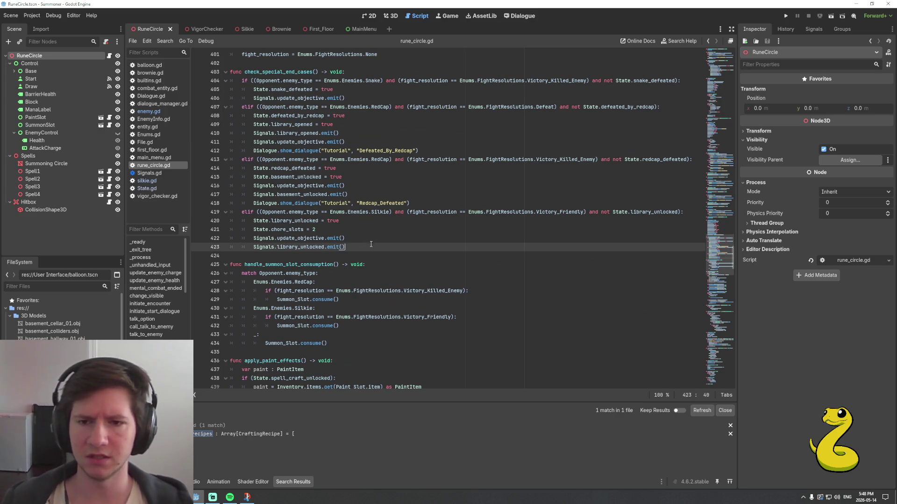
pyautogui.scroll(-1, 390, 251)
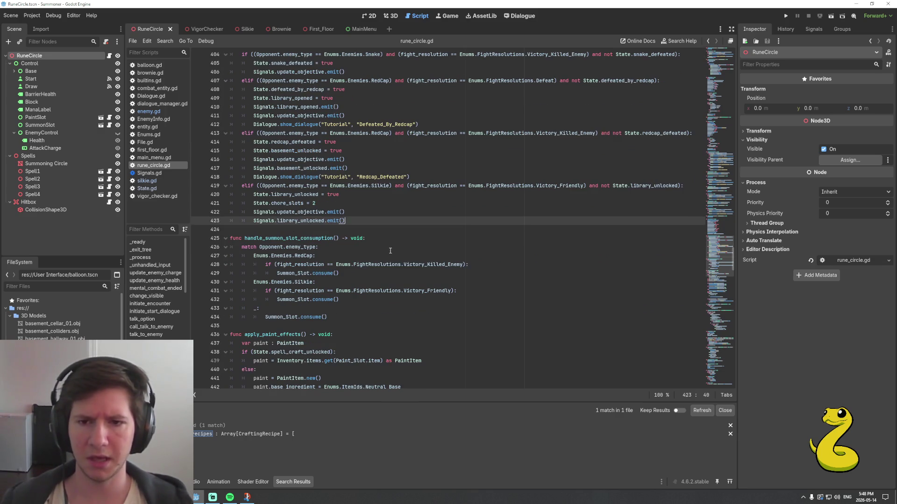
pyautogui.click(347, 272)
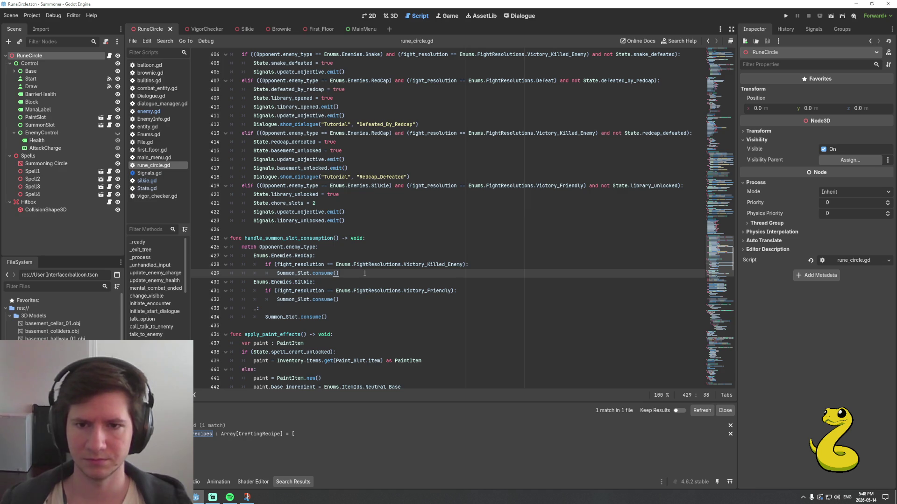
pyautogui.click(413, 264)
pyautogui.click(375, 275)
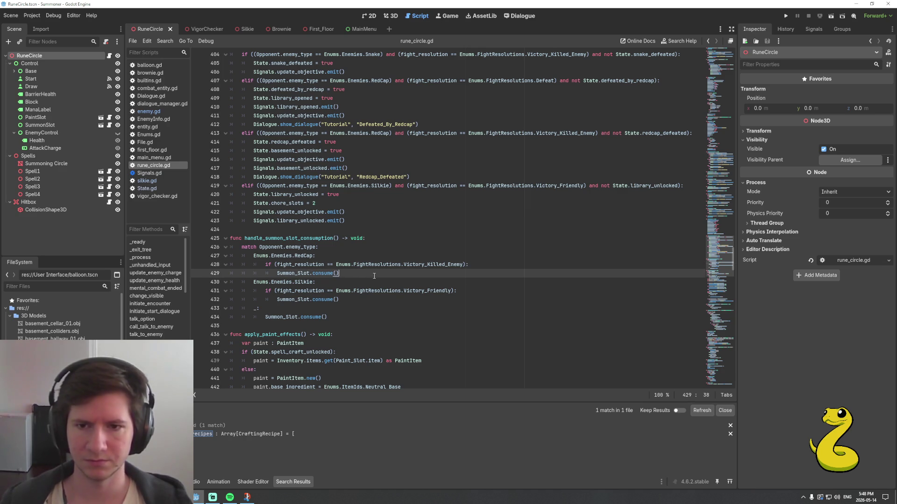
# Go back to the end_encounter function and run the game with F5
pyautogui.scroll(-1, 377, 274)
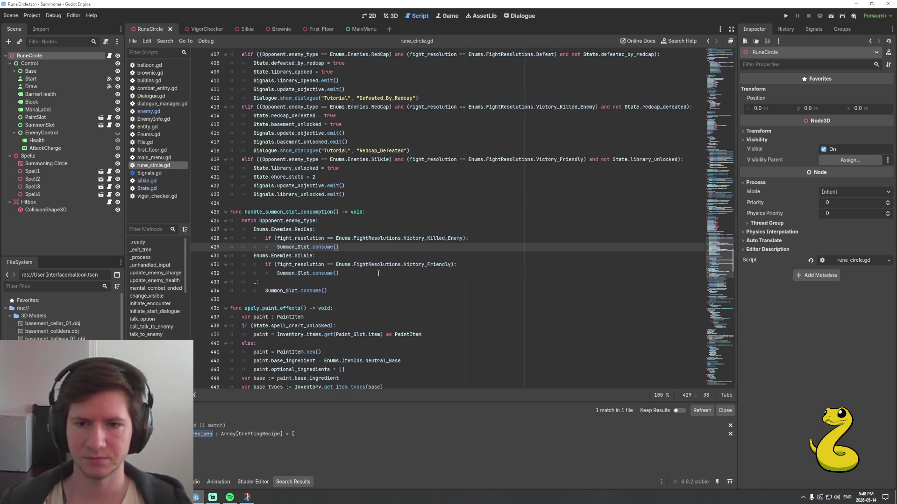
pyautogui.scroll(10, 378, 273)
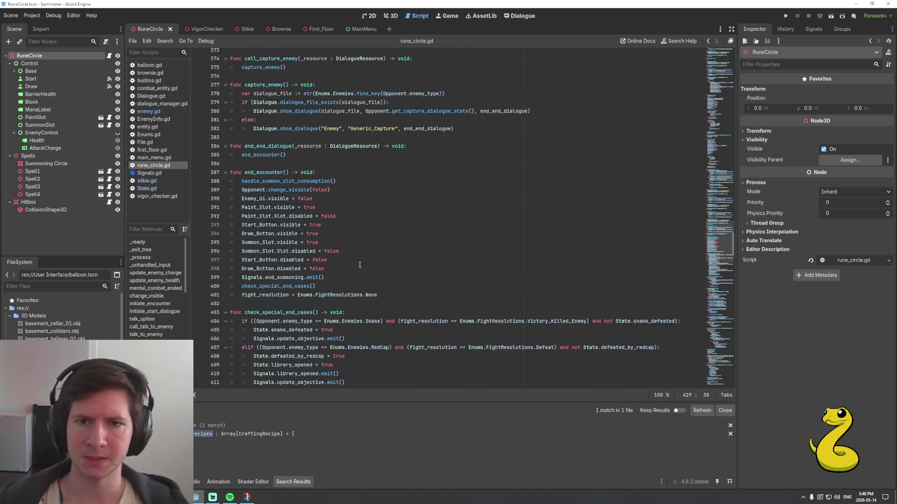
pyautogui.click(372, 173)
pyautogui.scroll(6, 373, 187)
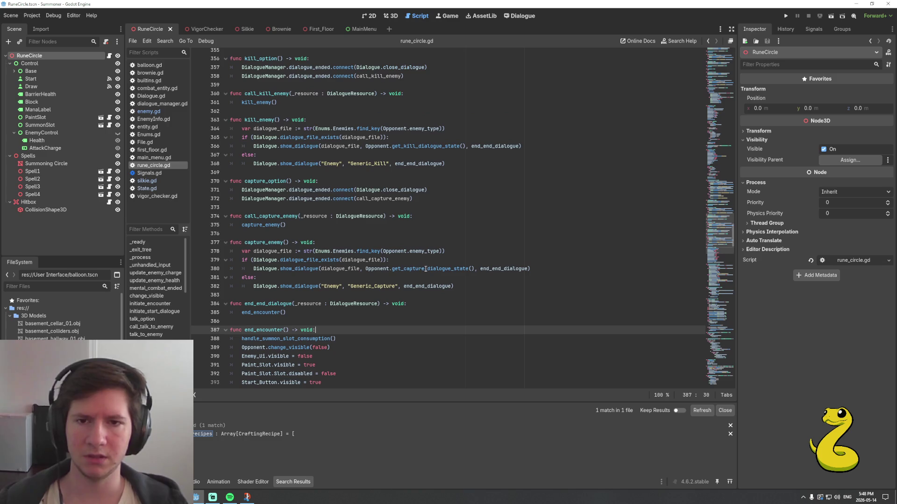
pyautogui.press('F5')
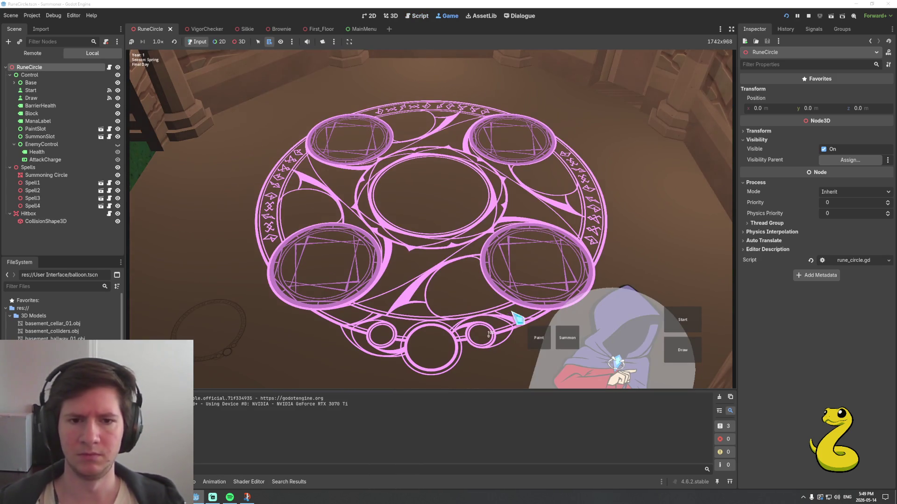
# In the game, pick Snake_Paper as summon paper and place an orb on the top-right rune circle
pyautogui.click(540, 337)
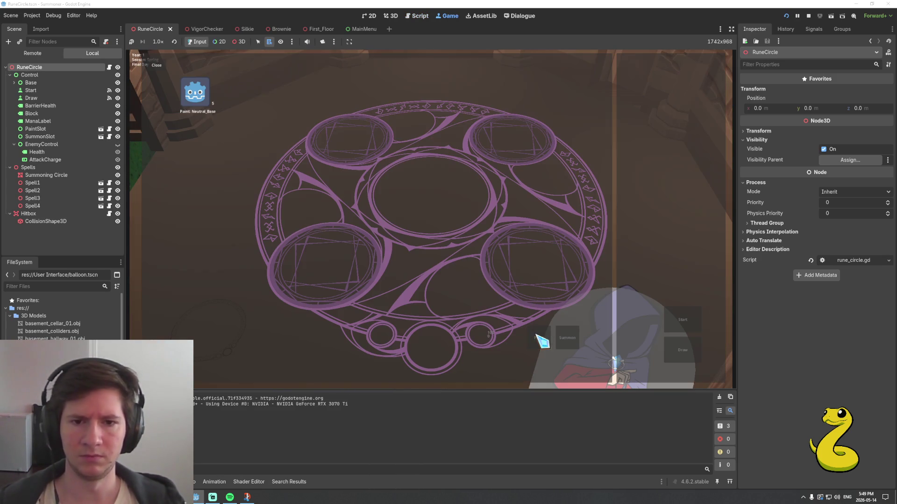
pyautogui.click(210, 107)
pyautogui.click(571, 345)
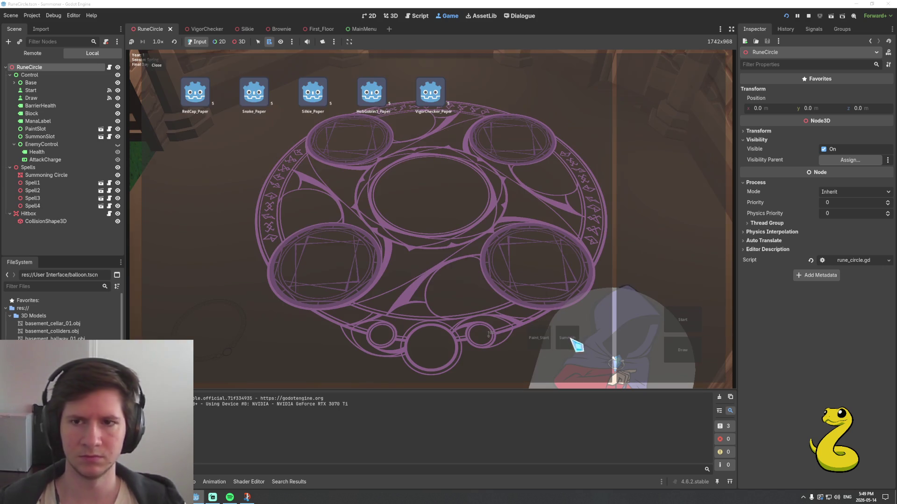
pyautogui.click(258, 98)
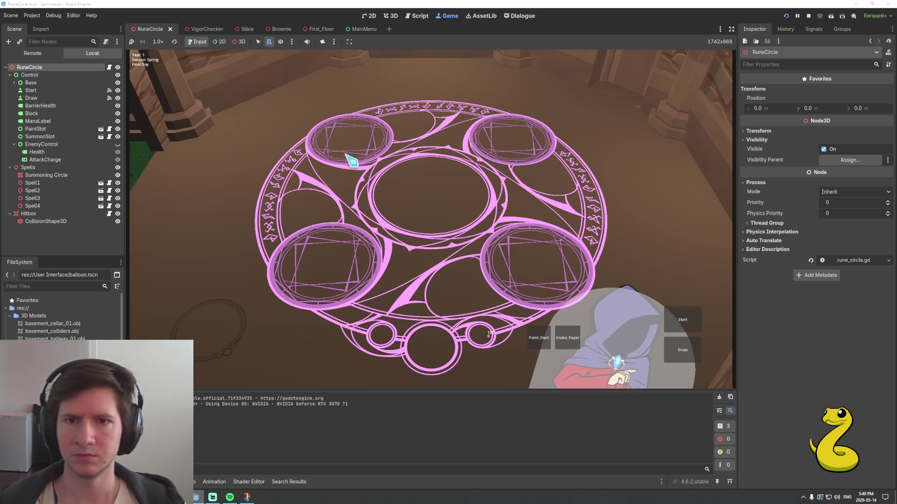
pyautogui.click(569, 339)
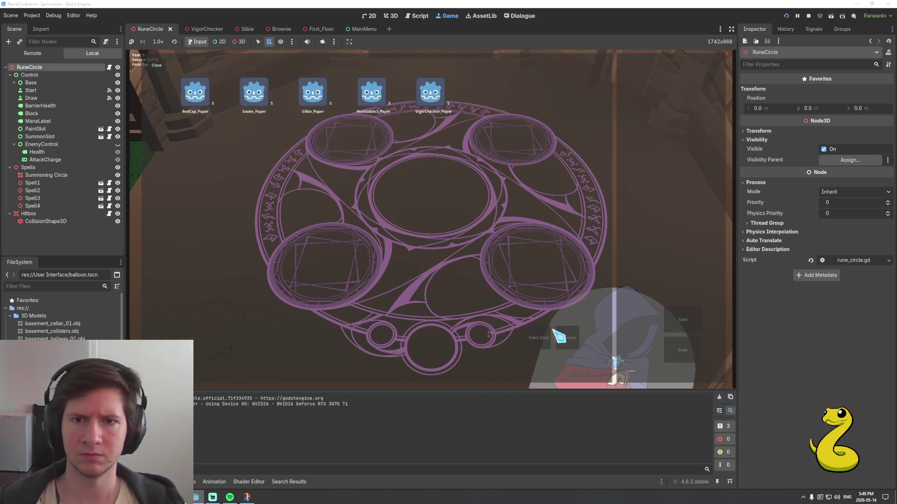
pyautogui.click(259, 96)
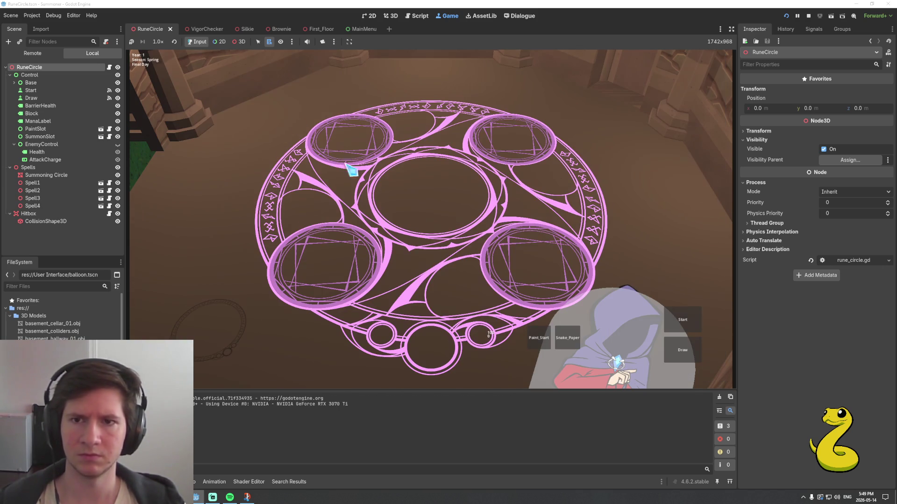
pyautogui.click(677, 353)
pyautogui.click(386, 269)
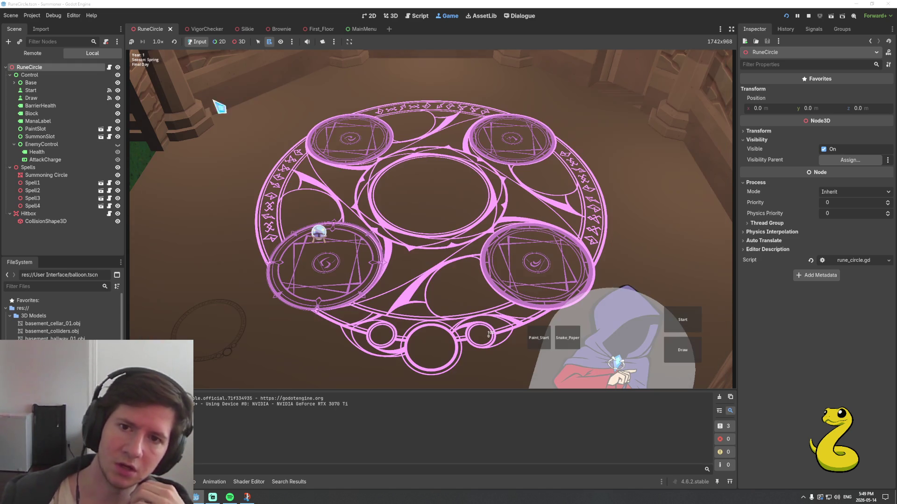
pyautogui.click(506, 155)
pyautogui.click(201, 99)
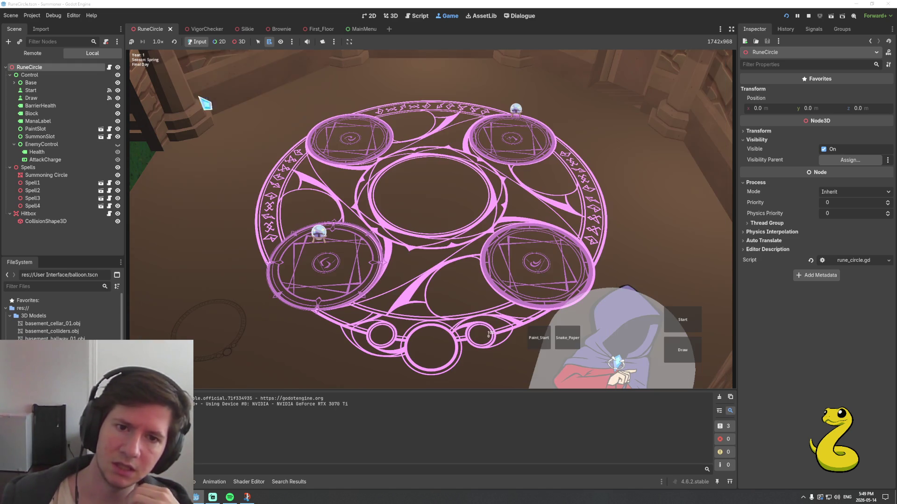
# Start the snake encounter, answer its Release or Kill choice, and return to rune_circle.gd
pyautogui.click(673, 321)
pyautogui.click(581, 270)
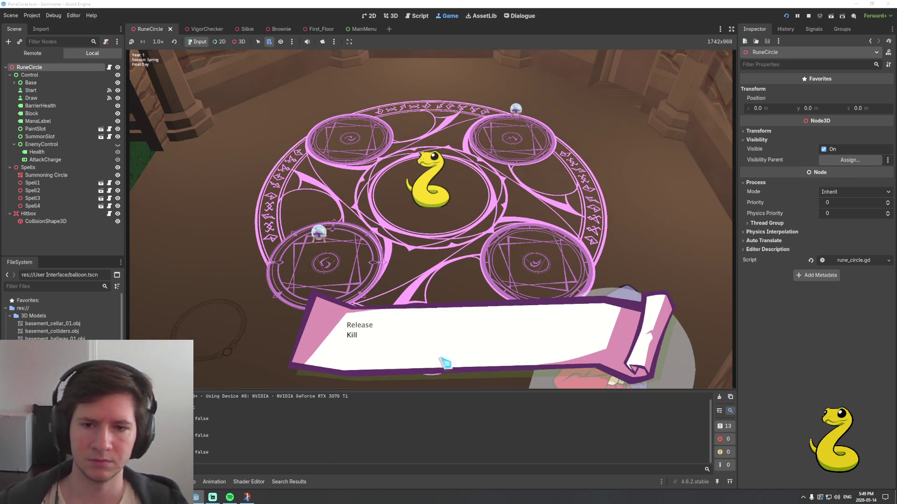
pyautogui.click(359, 329)
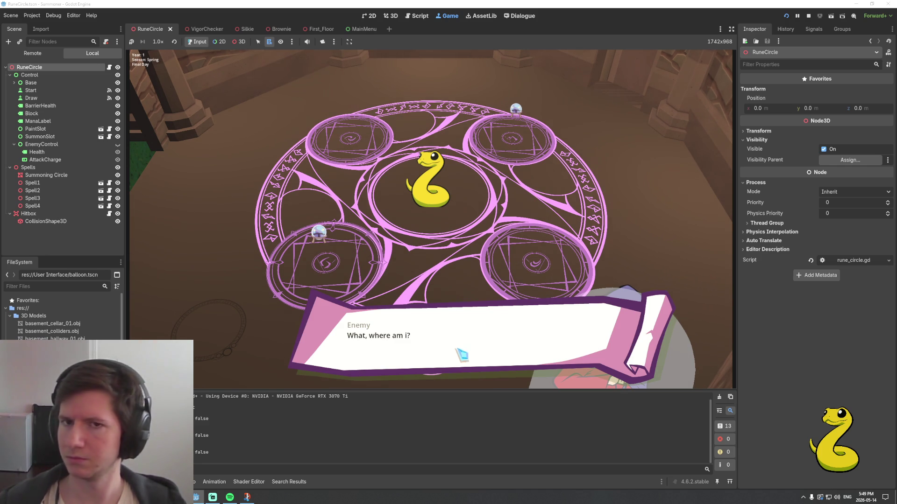
pyautogui.click(419, 16)
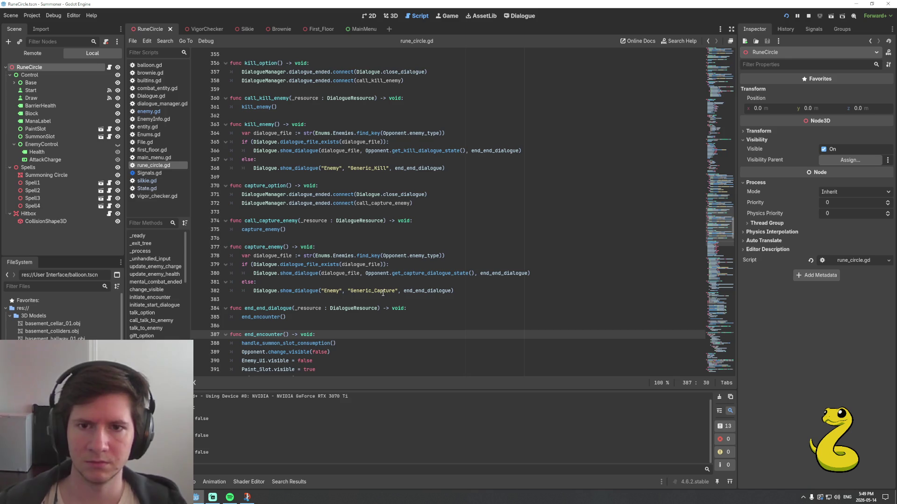
# Check release_enemy's Generic_Release fallback on line 354, then bring up the Enemy dialogue
pyautogui.scroll(4, 383, 292)
pyautogui.scroll(4, 383, 292)
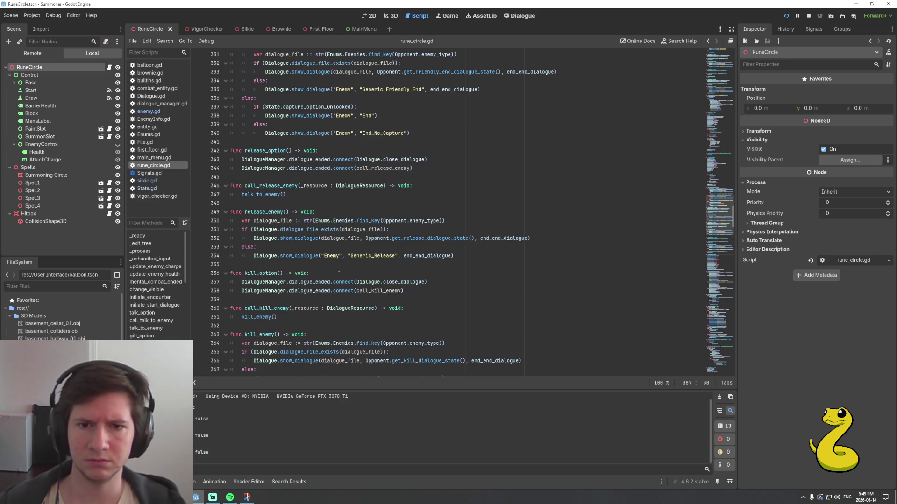
pyautogui.click(367, 256)
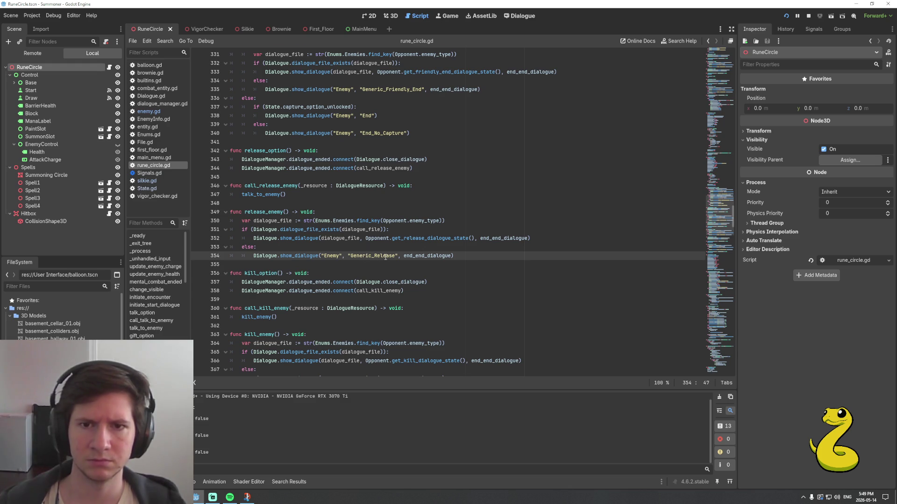
pyautogui.scroll(2, 386, 257)
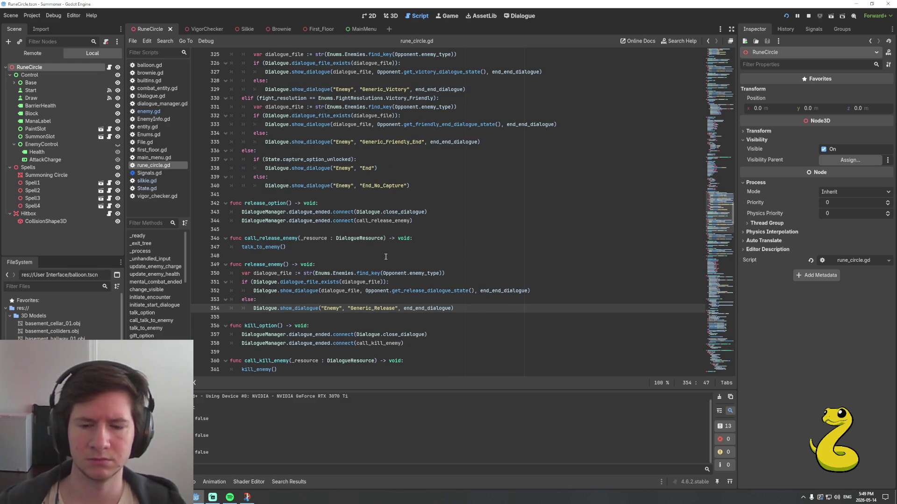
pyautogui.click(505, 17)
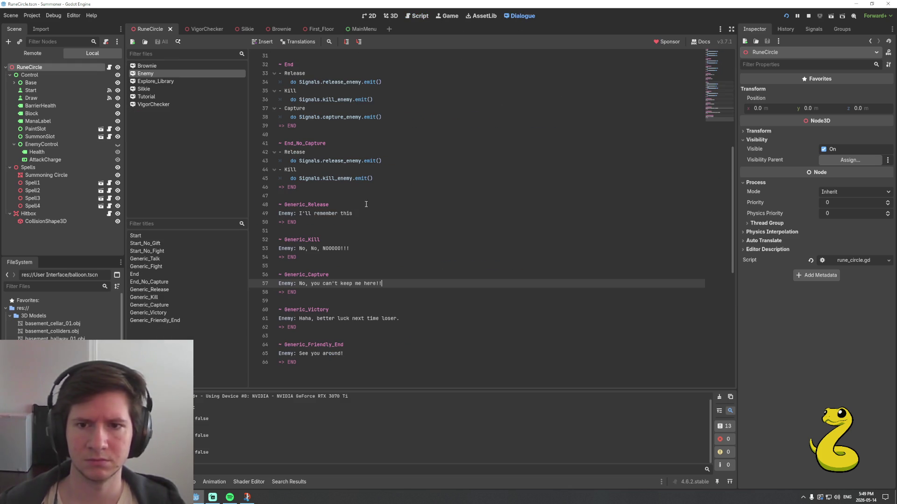
# Find where the End dialogue's Release choice emits release_enemy, then go back to rune_circle.gd
pyautogui.scroll(3, 349, 236)
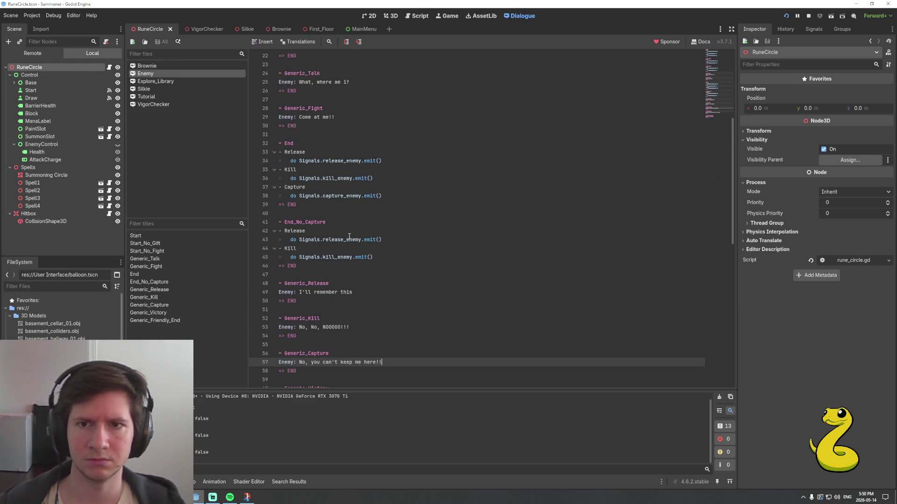
pyautogui.scroll(3, 349, 236)
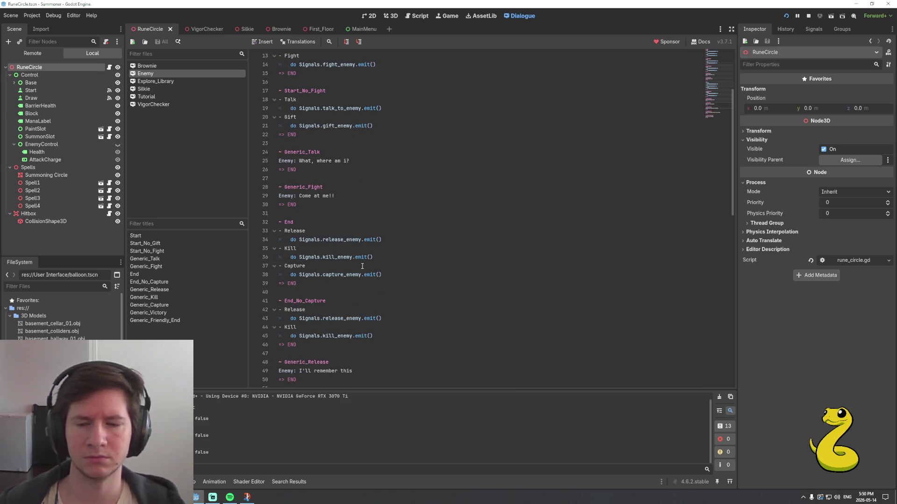
pyautogui.doubleClick(343, 239)
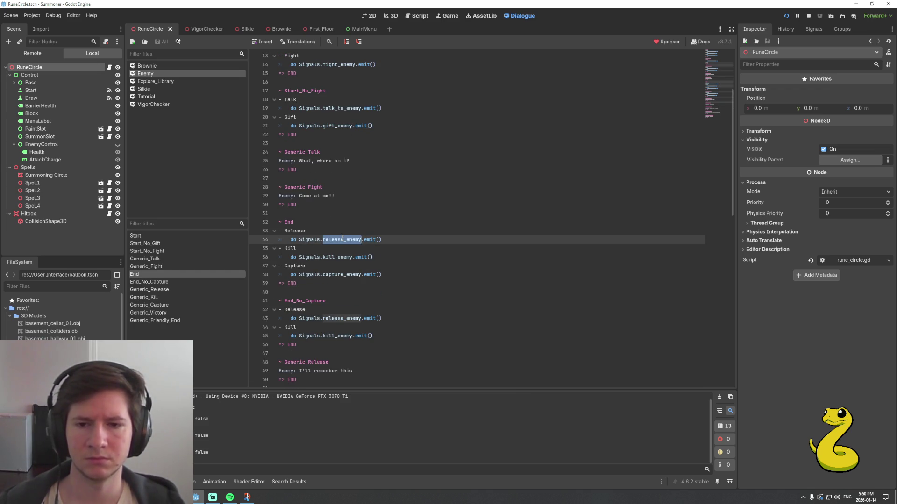
pyautogui.scroll(3, 343, 242)
pyautogui.scroll(1, 343, 242)
pyautogui.scroll(-1, 343, 242)
pyautogui.scroll(1, 343, 242)
pyautogui.scroll(-4, 352, 247)
pyautogui.click(417, 15)
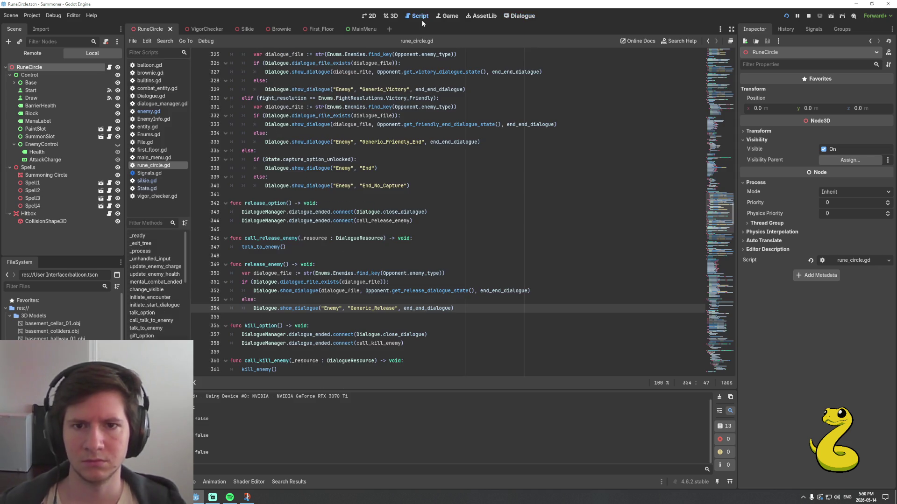
# Trace the release_option signal connection to its call_release_enemy function
pyautogui.scroll(3, 413, 254)
pyautogui.click(427, 238)
pyautogui.press('pageup')
pyautogui.press('pageup')
pyautogui.press('pageup')
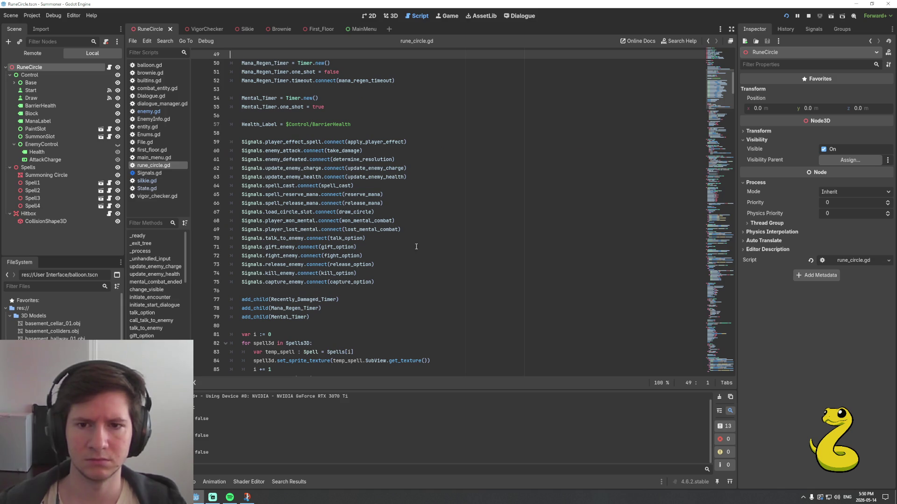
pyautogui.doubleClick(357, 265)
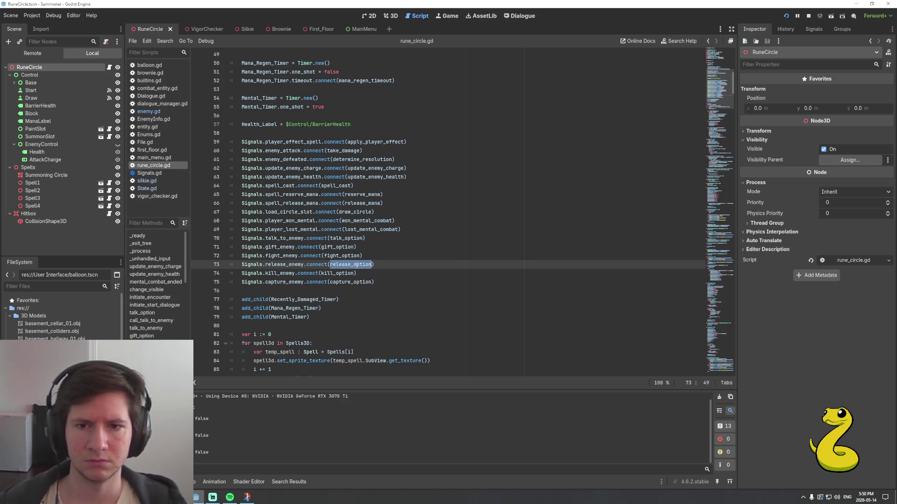
pyautogui.keyDown('ctrl'); pyautogui.click(355, 265); pyautogui.keyUp('ctrl')
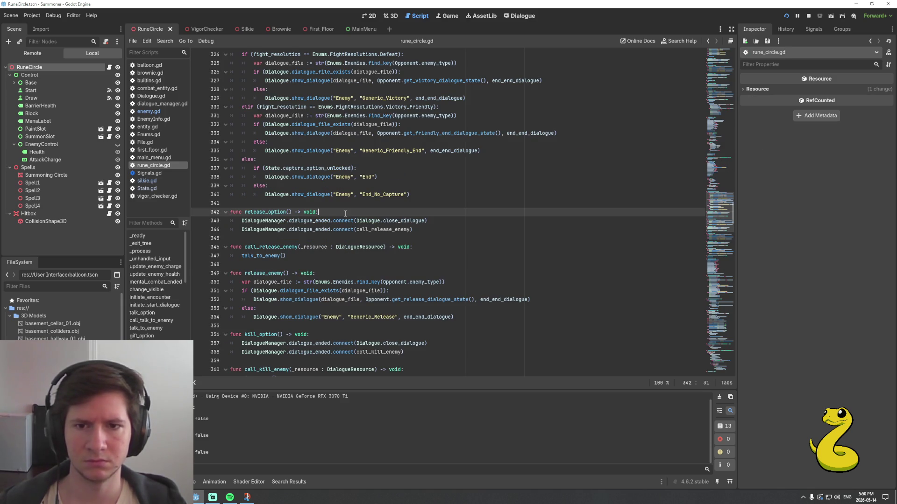
pyautogui.doubleClick(384, 229)
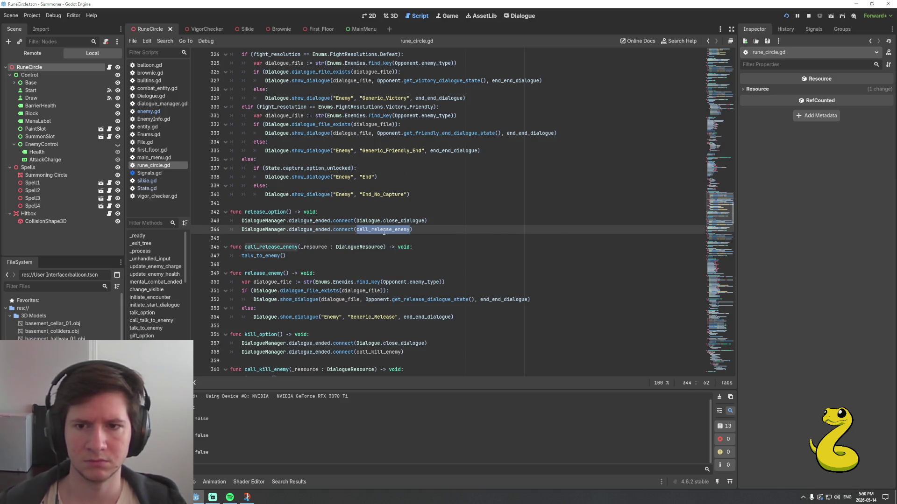
# Replace the talk_to_enemy() call with release_enemy() and save rune_circle.gd
pyautogui.doubleClick(266, 256)
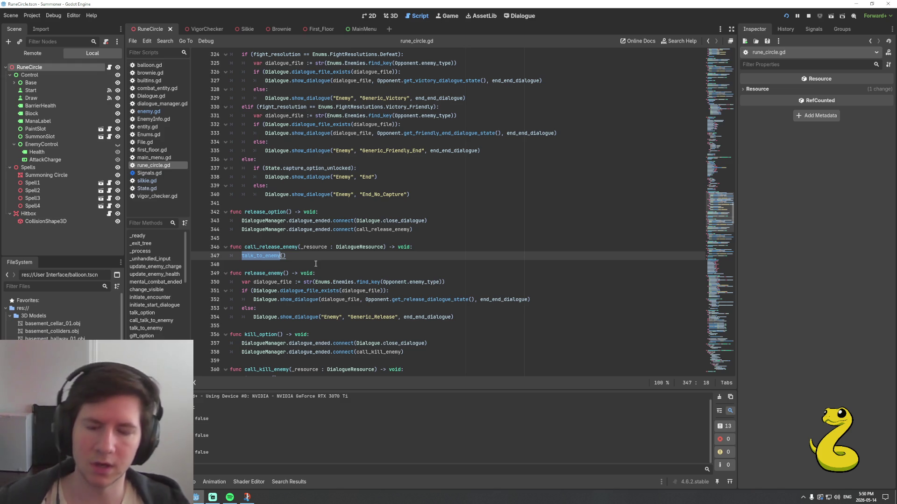
pyautogui.write('rele')
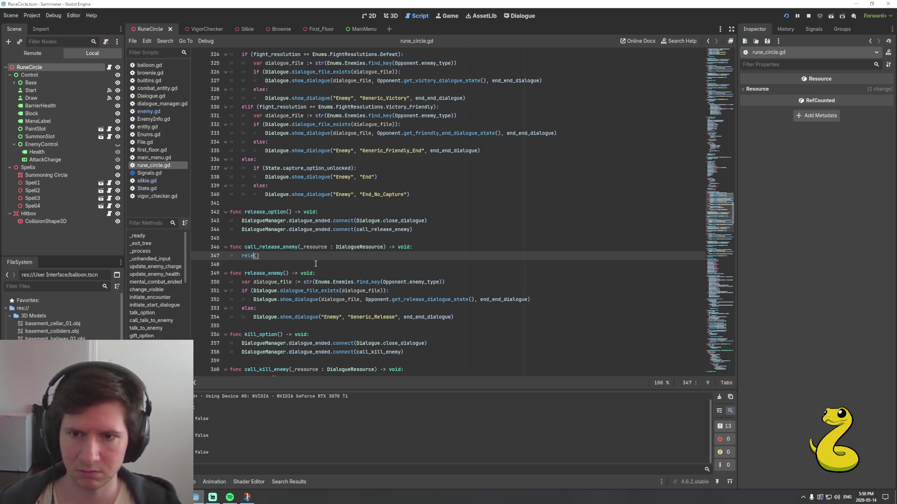
pyautogui.press('Return')
pyautogui.hotkey('ctrl', 's')
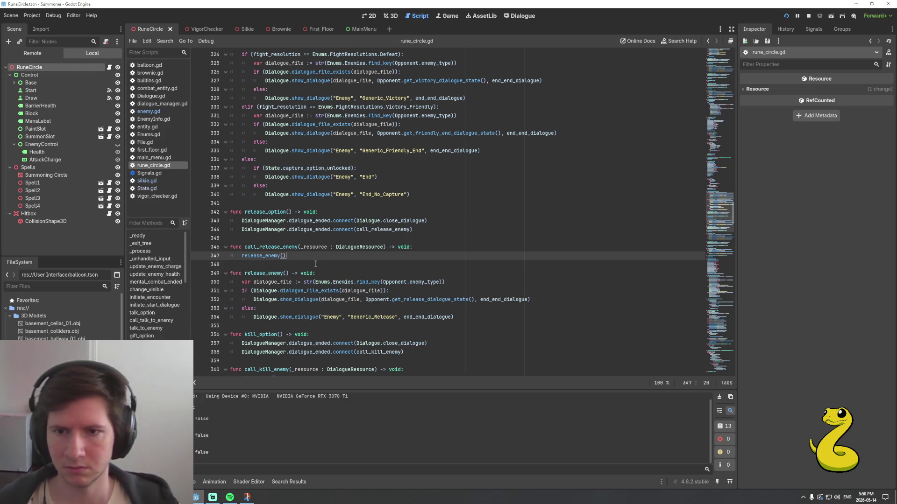
# Check the capture_option connection on line 372, then switch to the running game
pyautogui.scroll(-3, 338, 271)
pyautogui.scroll(-4, 338, 271)
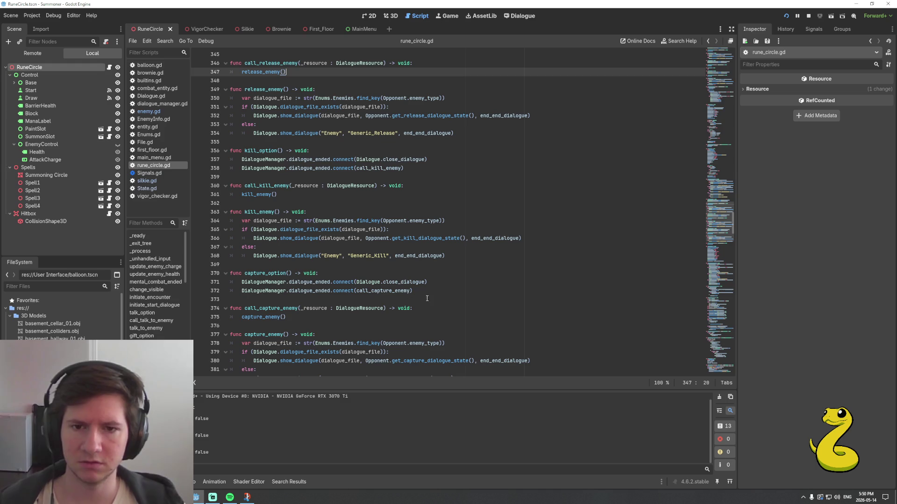
pyautogui.click(444, 291)
pyautogui.scroll(4, 435, 295)
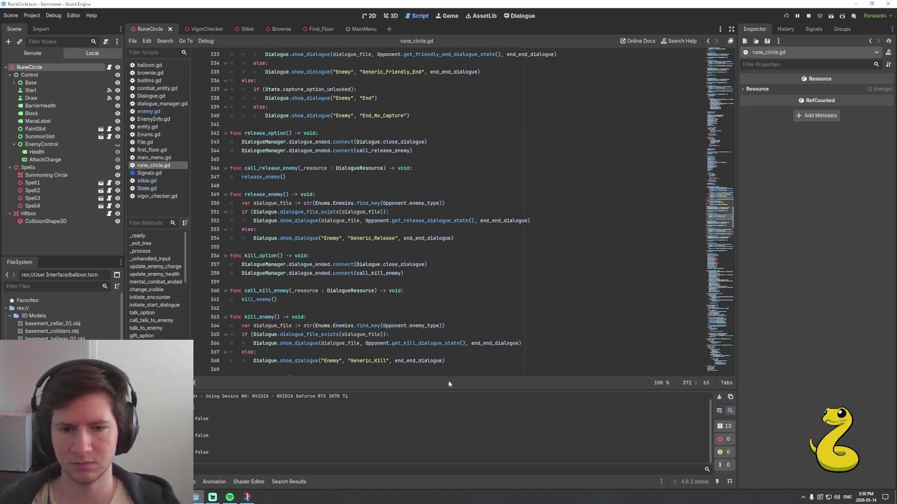
pyautogui.click(449, 17)
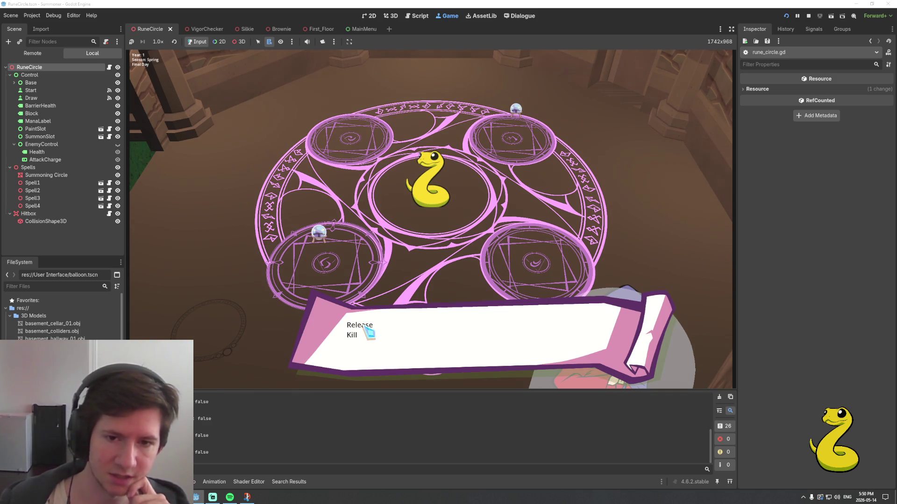
# Choose Release in the snake's dialogue, advance past its 'I'll remember that' reply, and stop the game
pyautogui.click(363, 327)
pyautogui.click(438, 314)
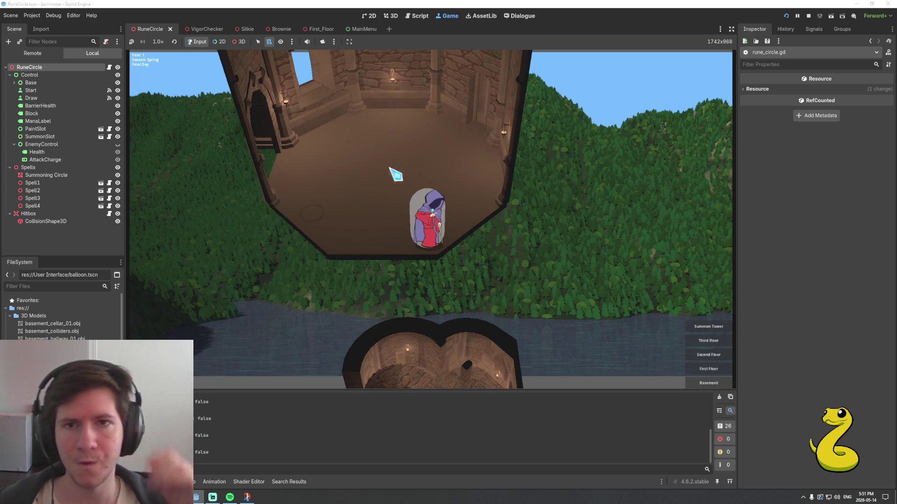
pyautogui.click(809, 16)
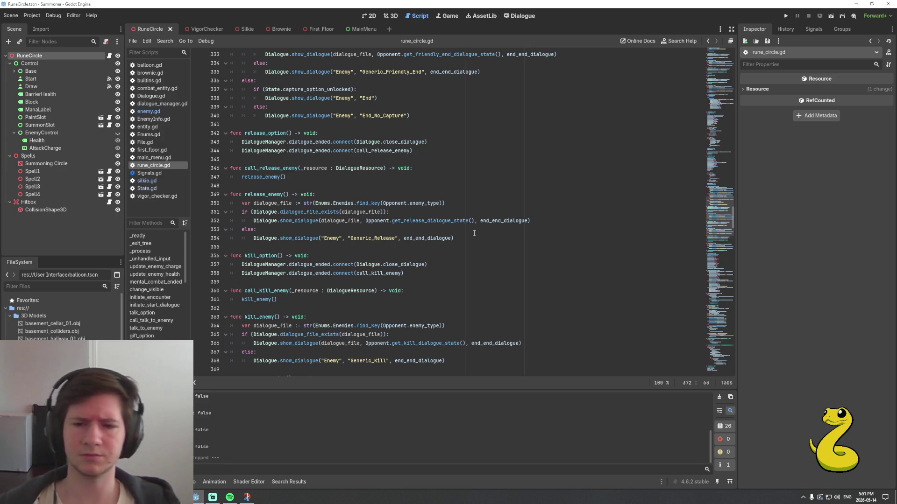
# Review kill_option's close_dialogue connection and kill_enemy's dialogue file lookup, then open EnemyInfo.gd
pyautogui.click(446, 265)
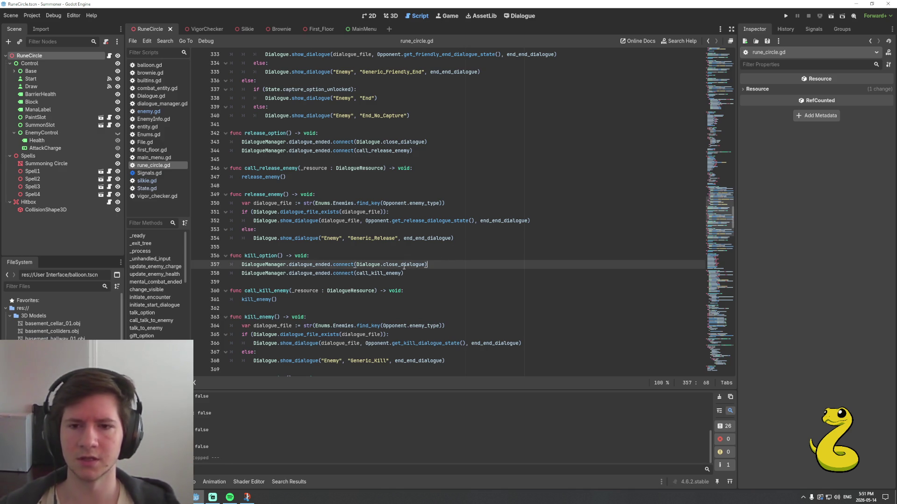
pyautogui.scroll(-2, 403, 274)
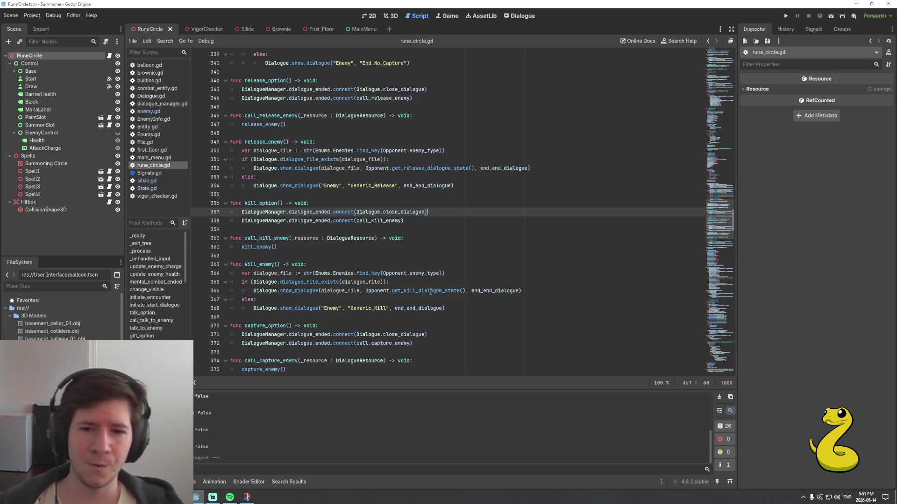
pyautogui.click(450, 274)
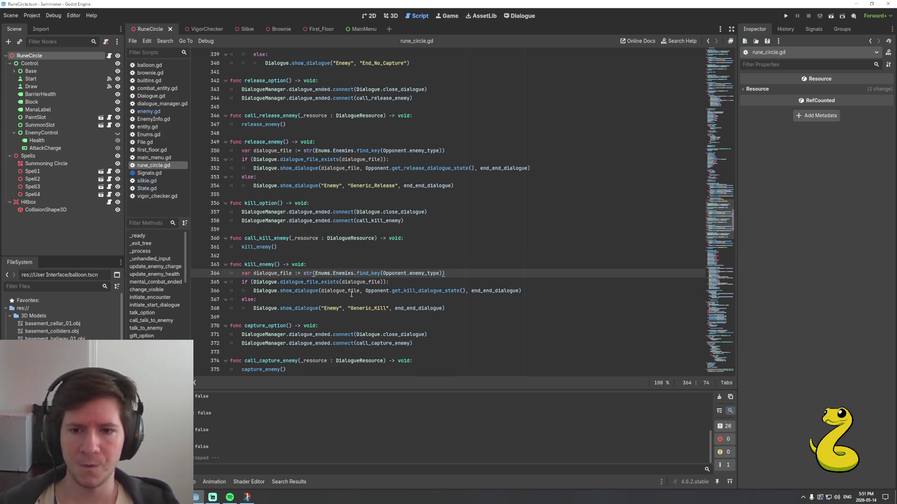
pyautogui.click(154, 120)
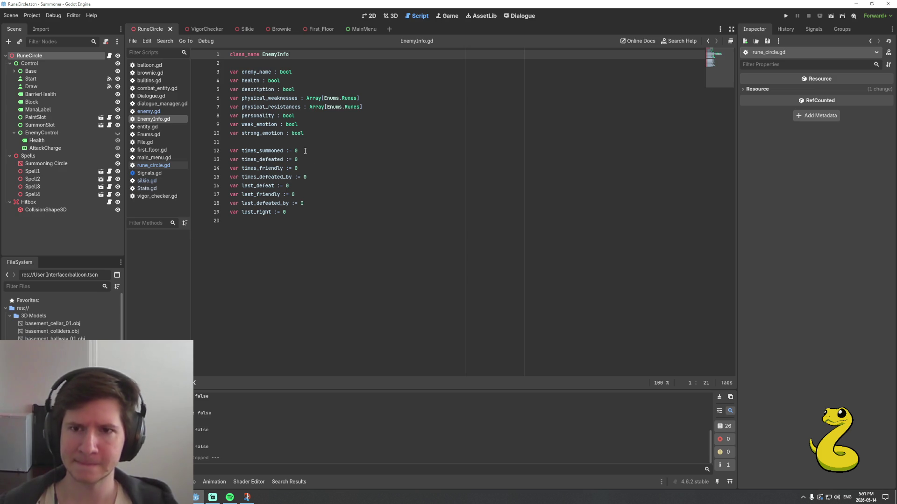
pyautogui.click(312, 132)
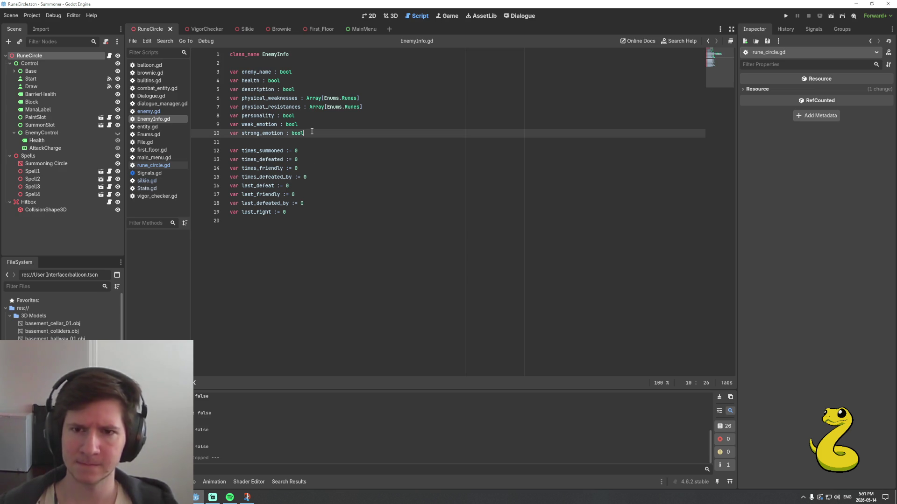
pyautogui.click(303, 73)
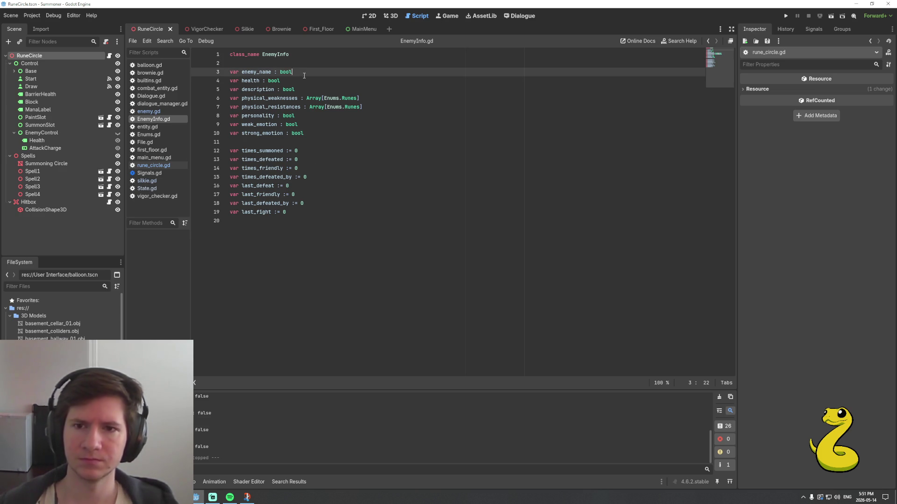
pyautogui.click(279, 144)
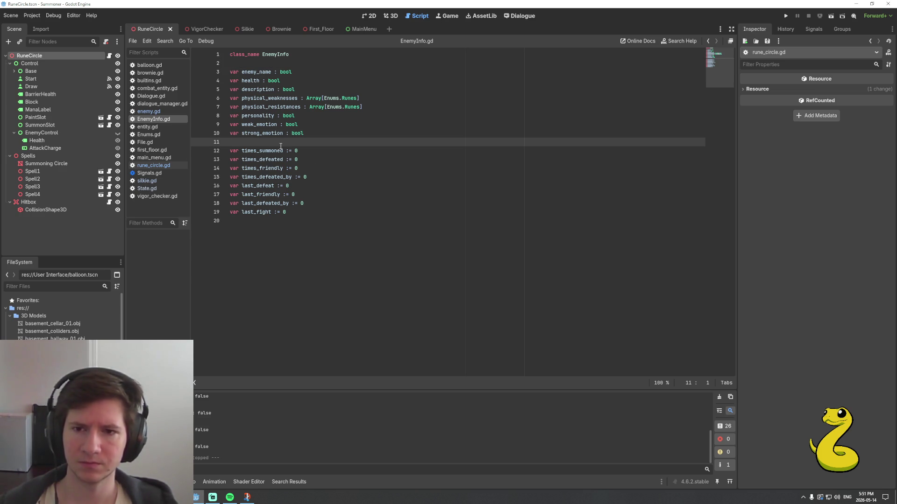
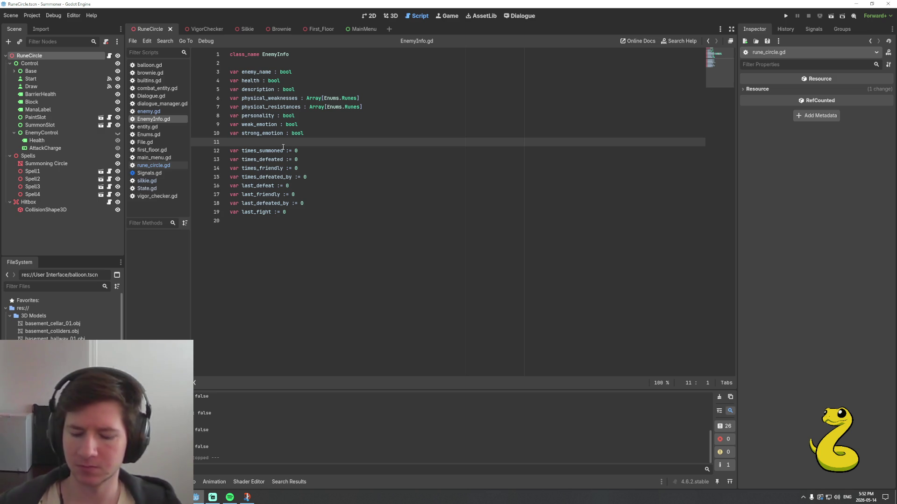
# Add 'var killed : bool = false' on a new line after strong_emotion in EnemyInfo.gd
pyautogui.press('Return')
pyautogui.write('var')
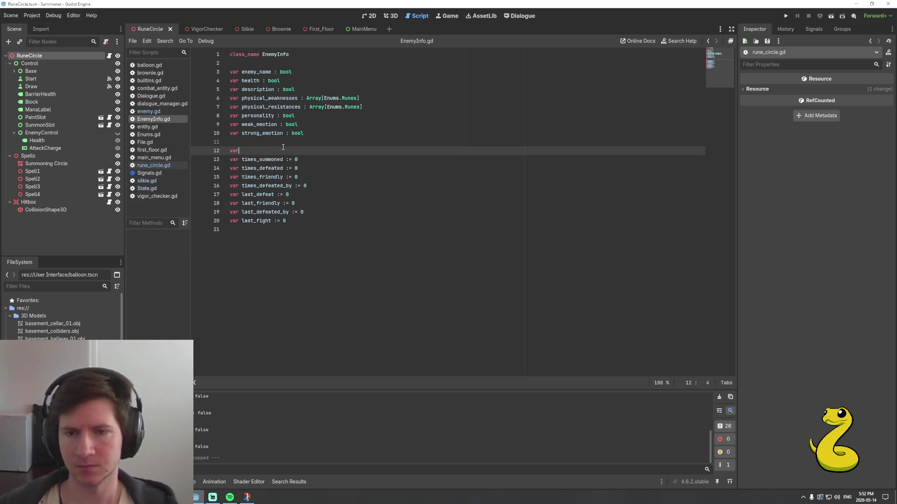
pyautogui.write(' killed : ')
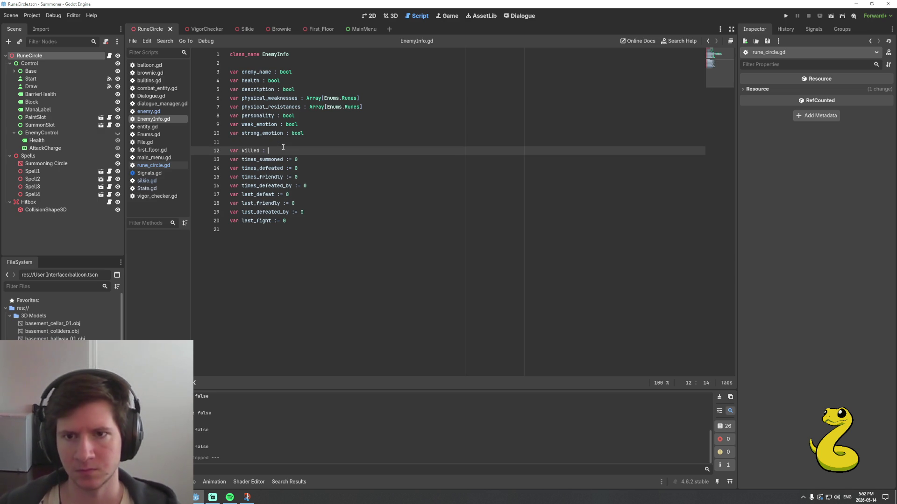
pyautogui.write('bool = false')
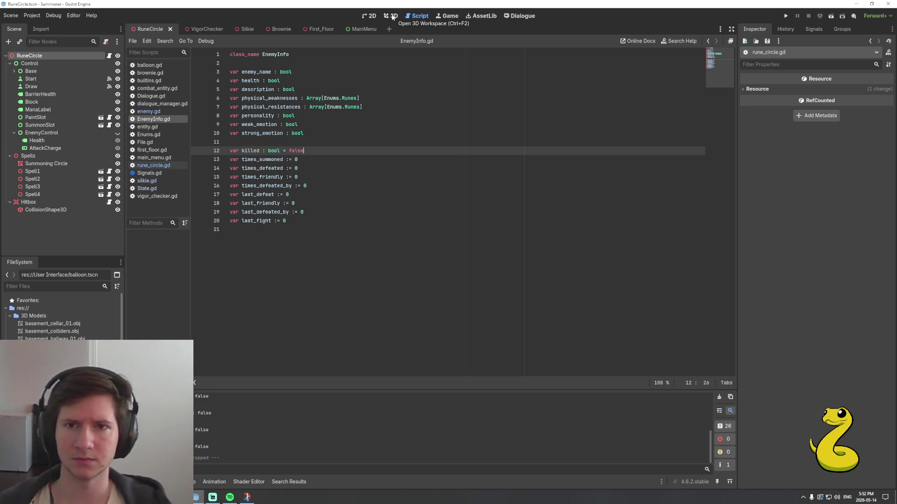
# Make kill_enemy in rune_circle.gd start with 'Opponent.enemy_info.killed = true' and save
pyautogui.click(153, 166)
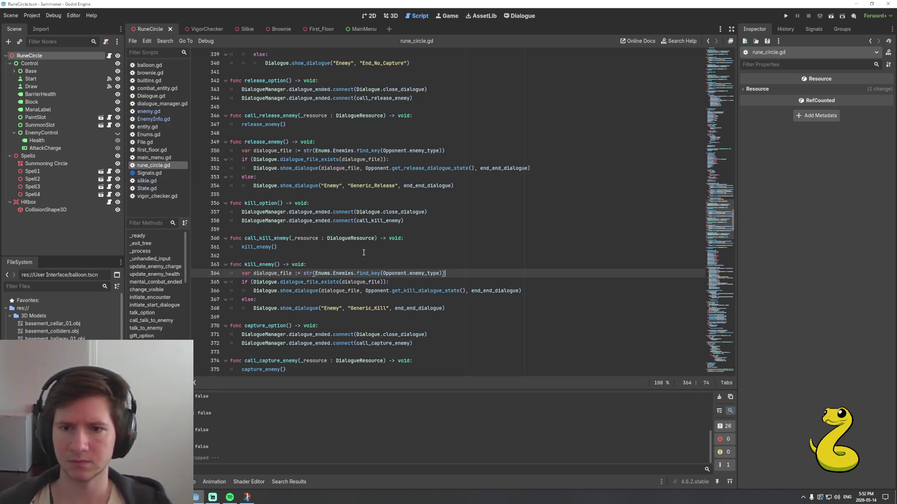
pyautogui.scroll(-2, 363, 253)
pyautogui.click(345, 214)
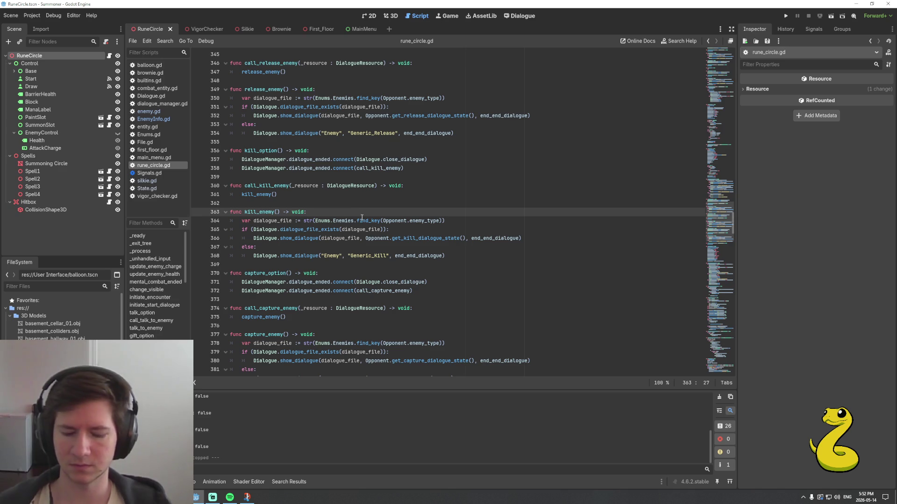
pyautogui.moveTo(362, 218)
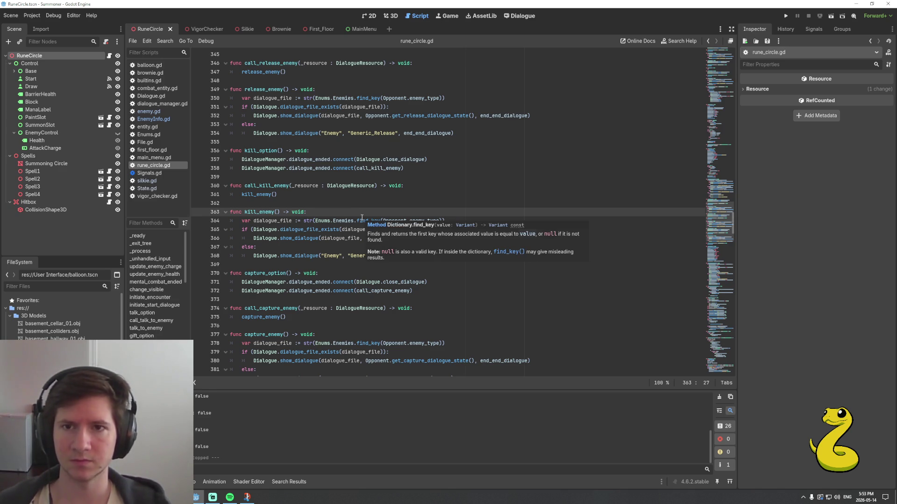
pyautogui.press('Return')
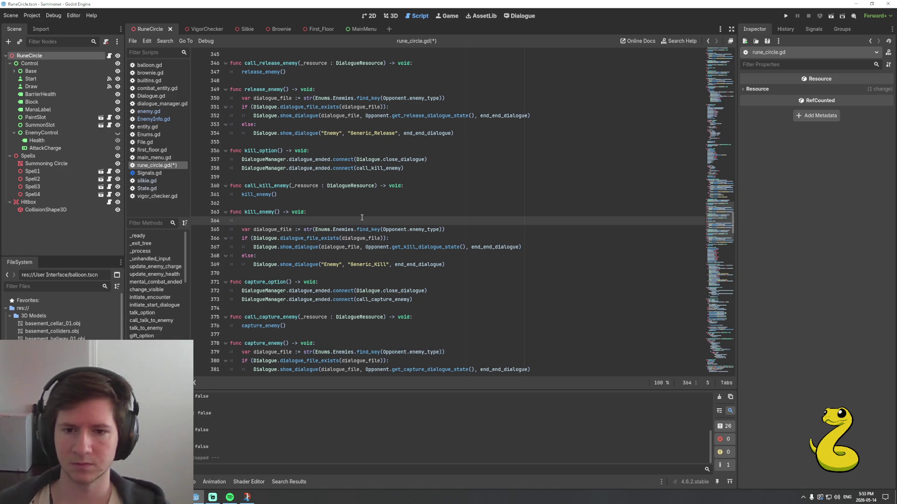
pyautogui.write('enem')
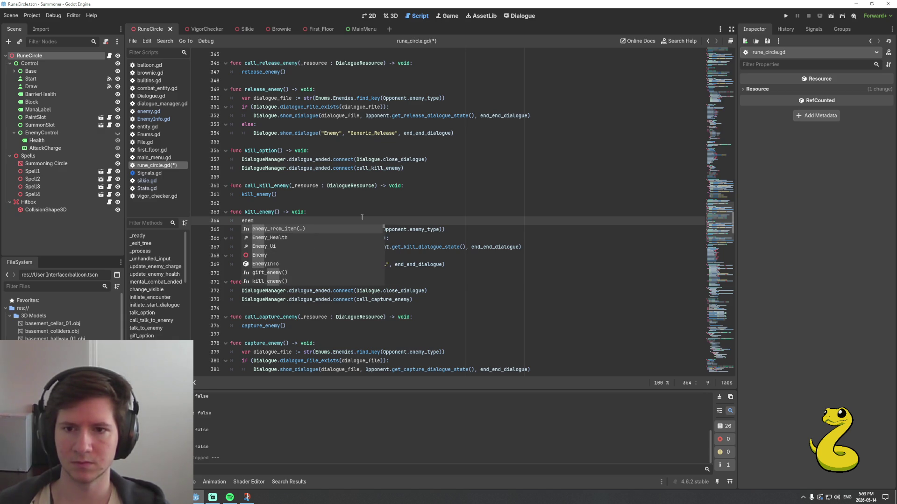
pyautogui.press('BackSpace')
pyautogui.press('BackSpace')
pyautogui.press('BackSpace')
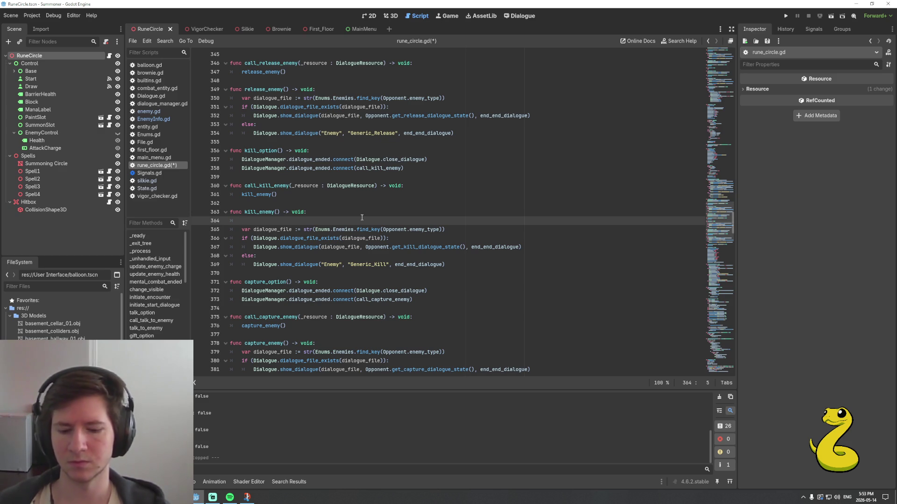
pyautogui.write('Opponent')
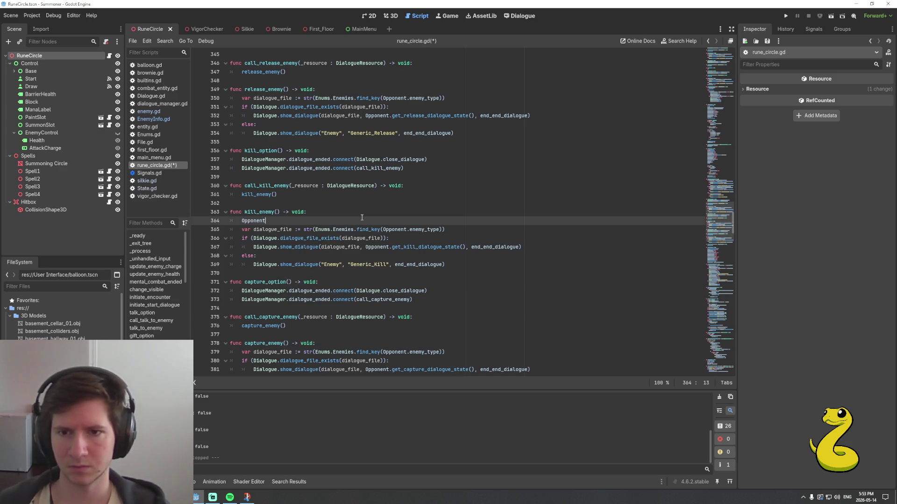
pyautogui.write('.ene')
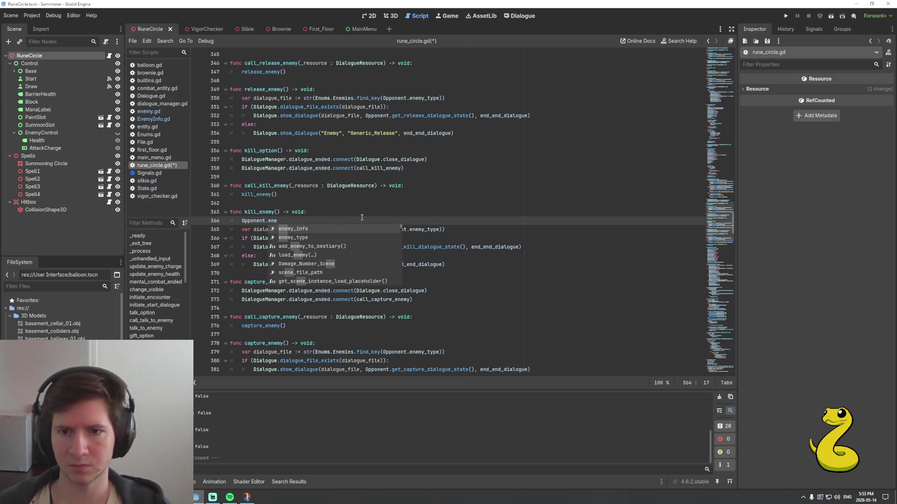
pyautogui.write('my_info.killed = true')
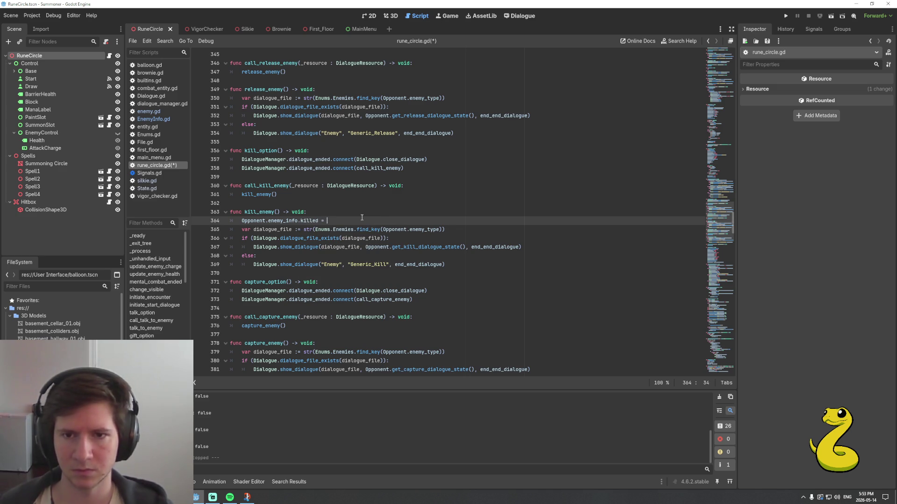
pyautogui.hotkey('ctrl', 's')
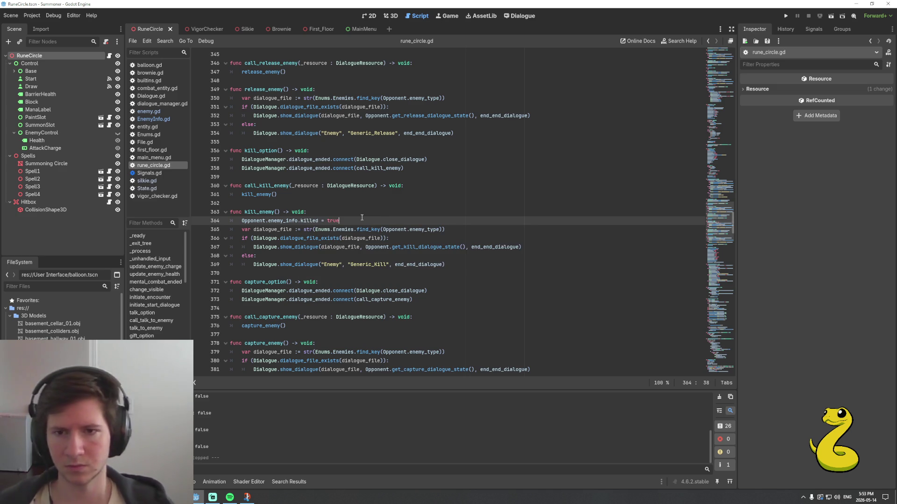
# Search rune_circle.gd for other uses of enemy_info
pyautogui.doubleClick(286, 221)
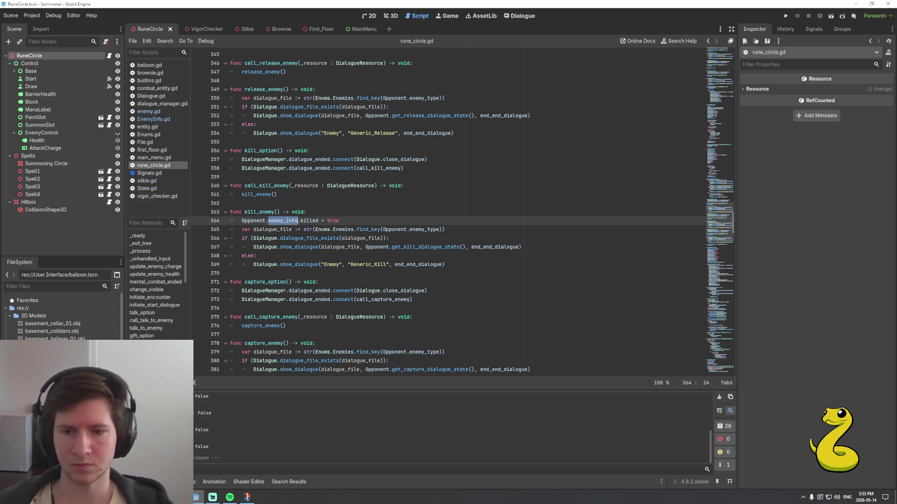
pyautogui.hotkey('ctrl', 'f')
pyautogui.press('Return')
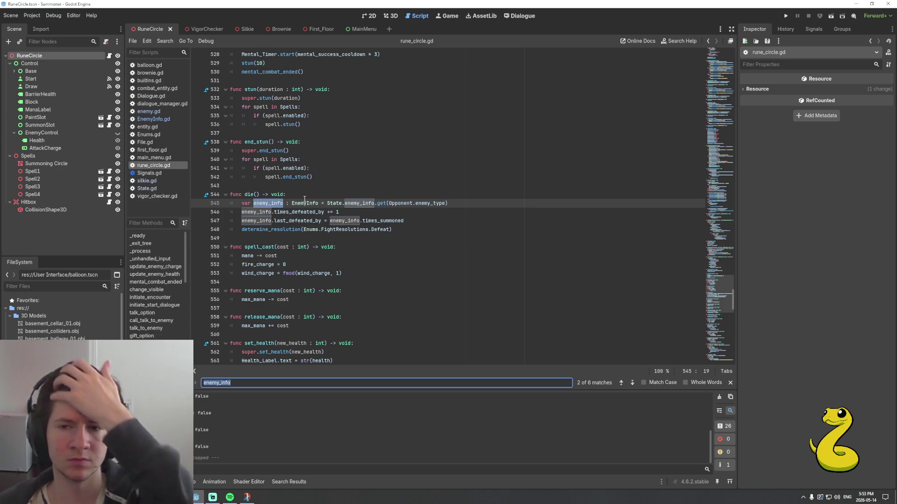
# Delete the local enemy_info declaration line in die()
pyautogui.scroll(-1, 314, 227)
pyautogui.scroll(2, 315, 227)
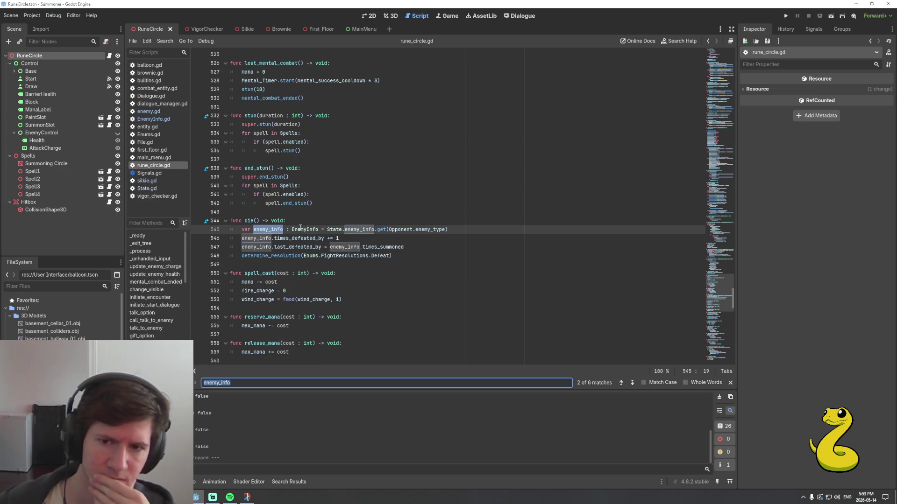
pyautogui.click(287, 230)
pyautogui.press('Left')
pyautogui.press('Left')
pyautogui.press('Left')
pyautogui.press('Left')
pyautogui.press('Left')
pyautogui.press('Left')
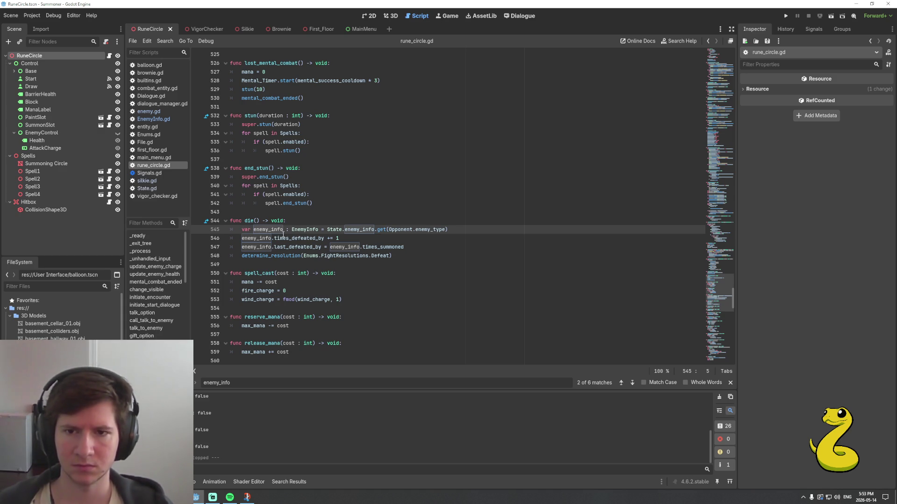
pyautogui.hotkey('shift', 'End')
pyautogui.press('Delete')
pyautogui.press('Delete')
pyautogui.press('Delete')
# Prefix each enemy_info reference in die() with 'Opponent.' and save the script
pyautogui.write('Opponent.')
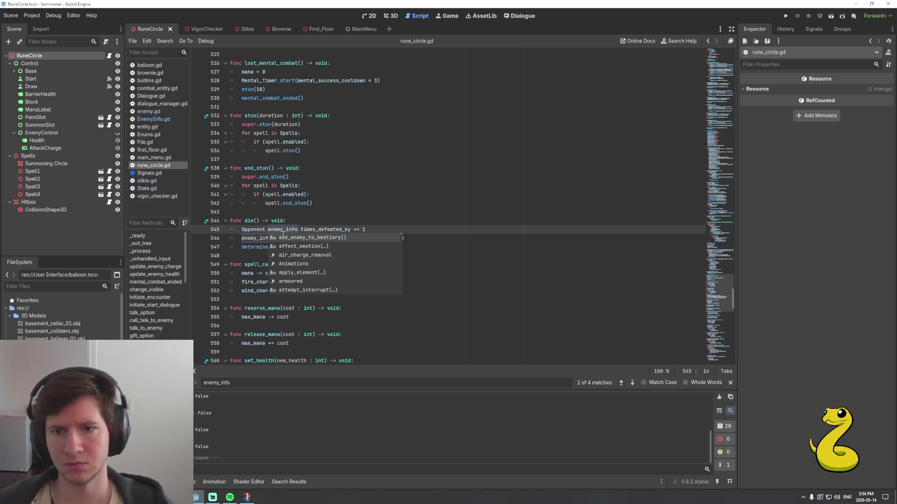
pyautogui.hotkey('shift', 'Home')
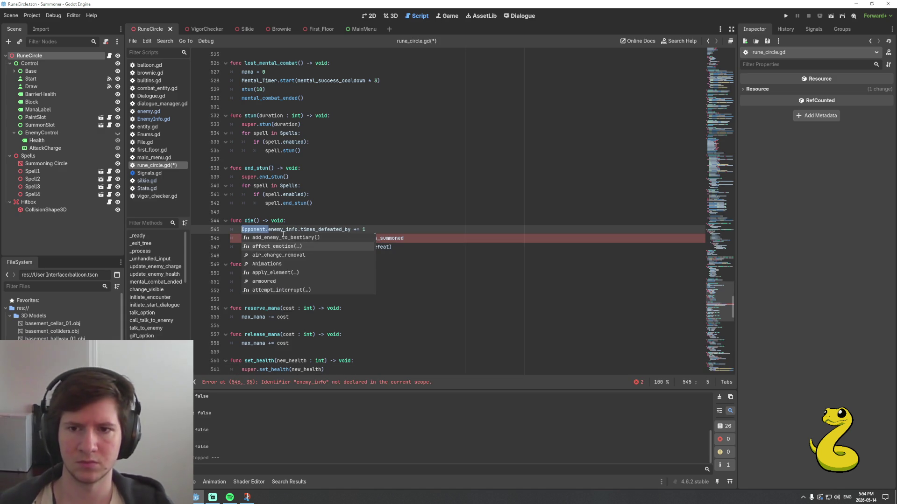
pyautogui.press('Escape')
pyautogui.press('Down')
pyautogui.write('Opponent.')
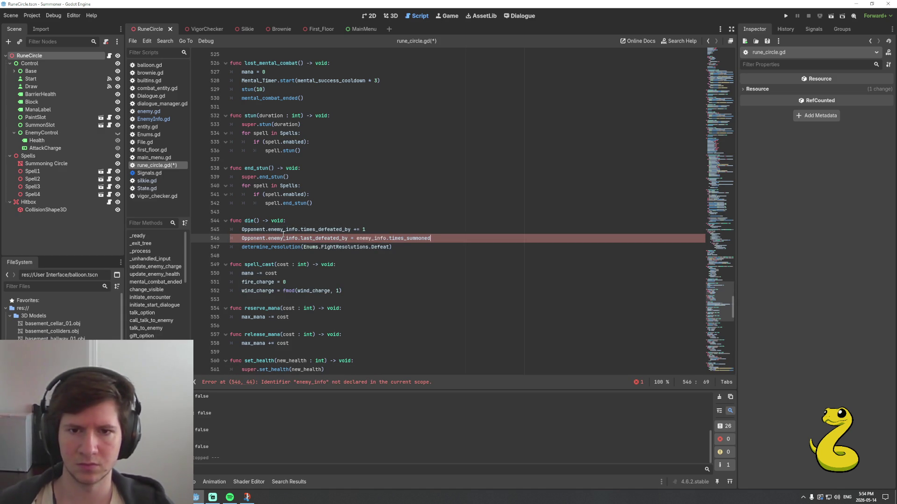
pyautogui.write('Opponent.')
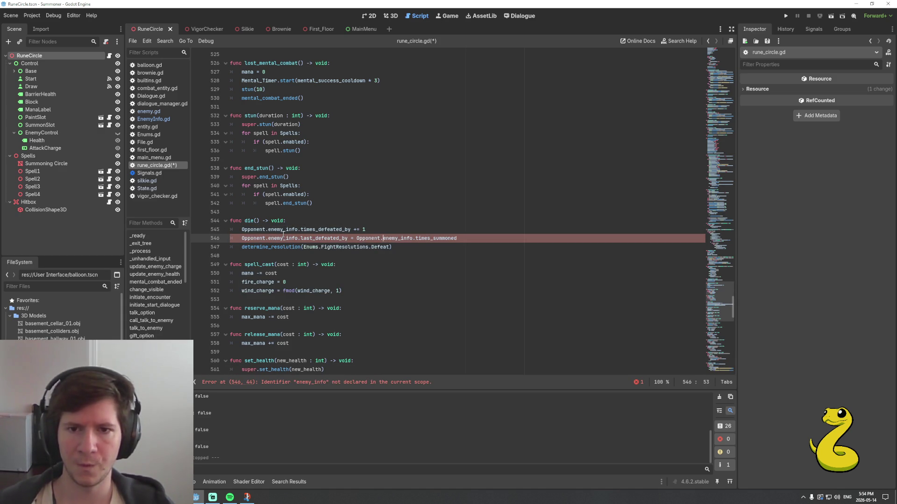
pyautogui.press('End')
pyautogui.hotkey('ctrl', 's')
# Step through the remaining enemy_info matches in rune_circle.gd, then switch to enemy.gd
pyautogui.doubleClick(280, 230)
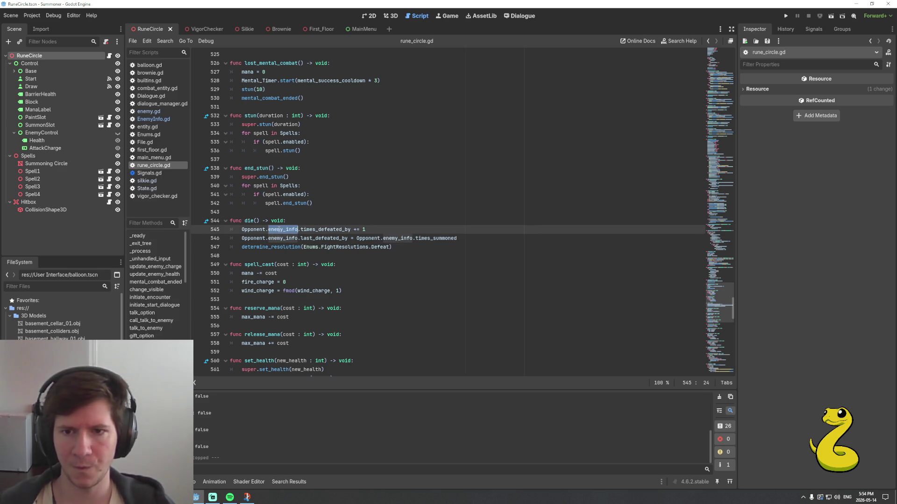
pyautogui.hotkey('ctrl', 'f')
pyautogui.press('Return')
pyautogui.press('Return')
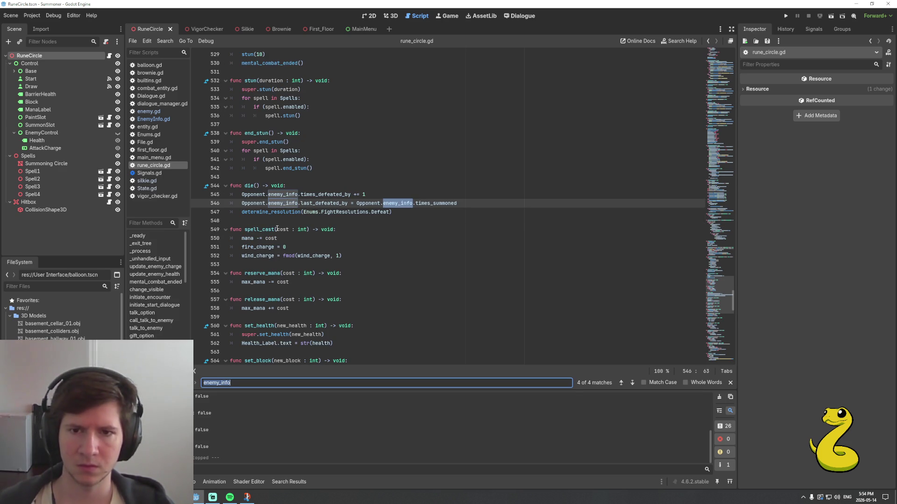
pyautogui.press('Return')
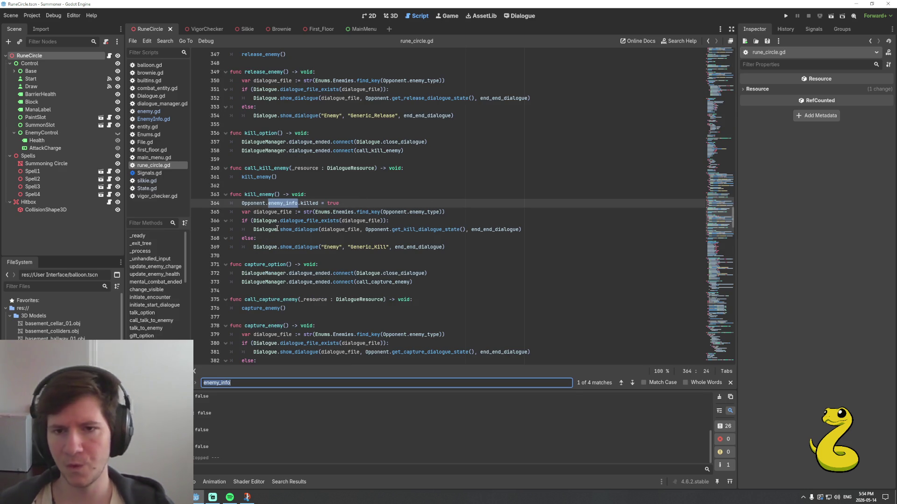
pyautogui.click(364, 204)
pyautogui.press('Escape')
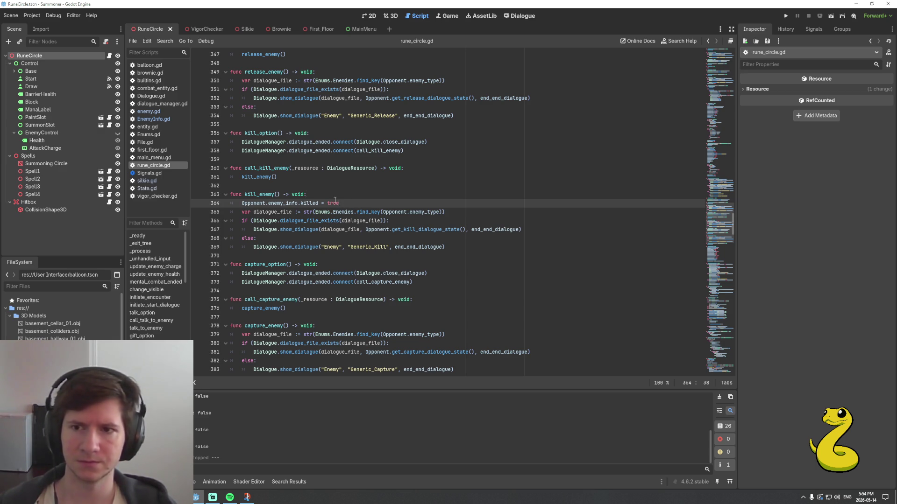
pyautogui.click(157, 114)
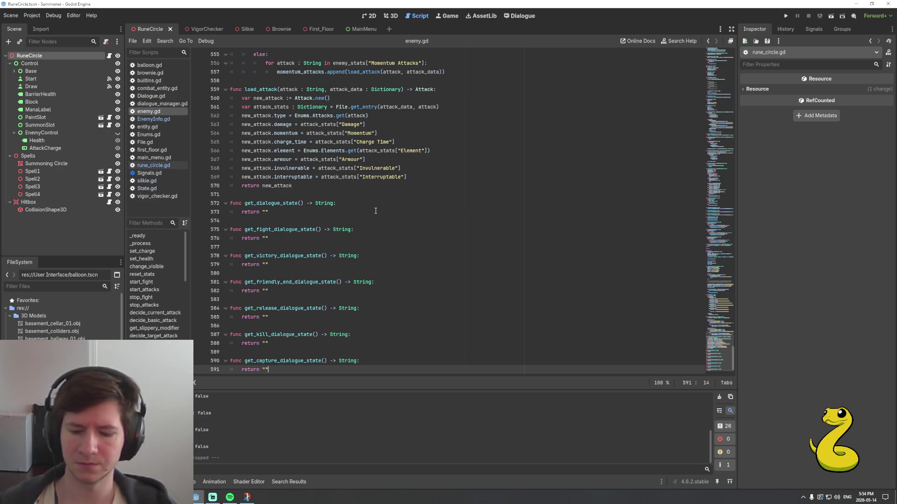
# Cycle through every enemy_info match in enemy.gd, close the find bar, and return to rune_circle.gd
pyautogui.hotkey('ctrl', 'f')
pyautogui.press('Return')
pyautogui.press('Return')
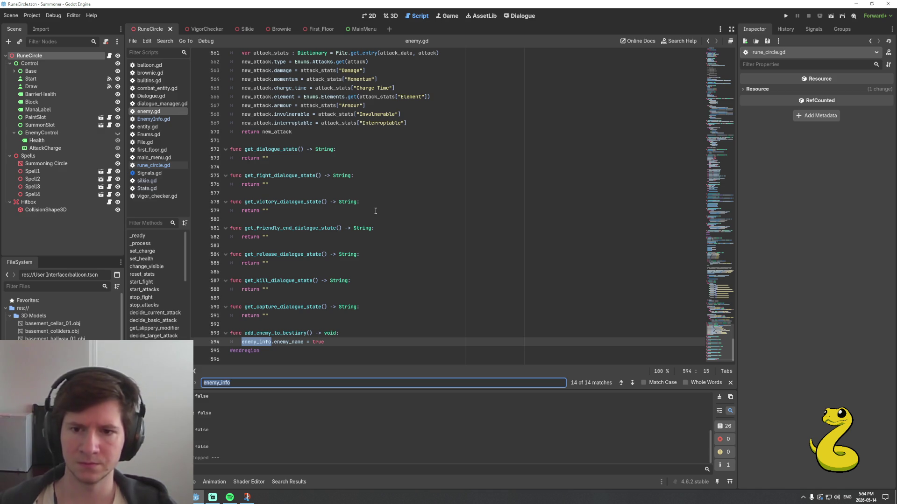
pyautogui.press('Return')
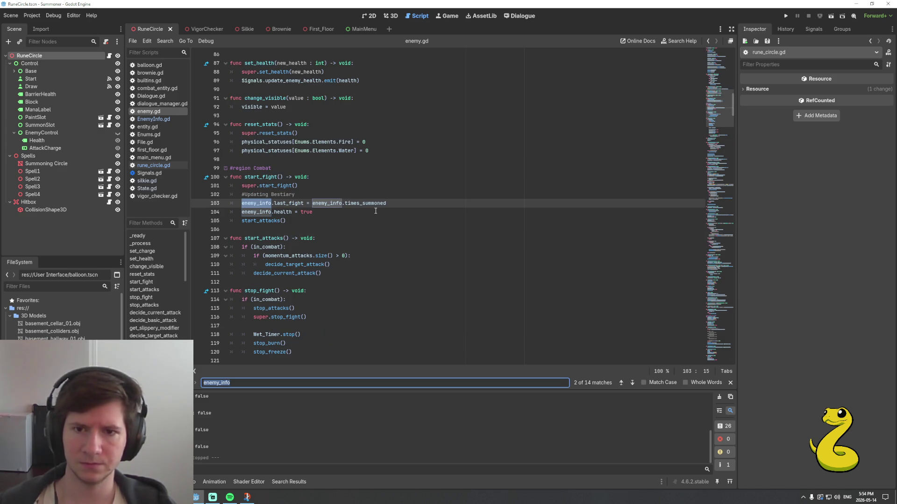
pyautogui.press('Return')
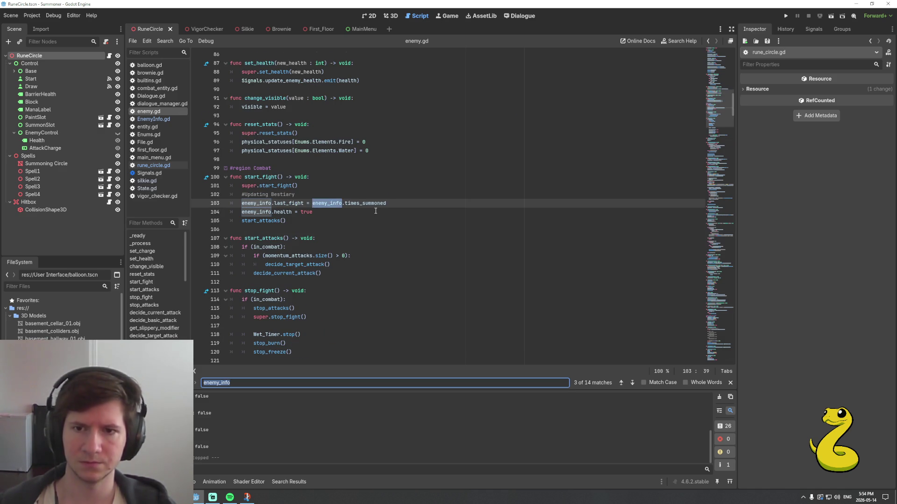
pyautogui.press('Return')
pyautogui.press('Return')
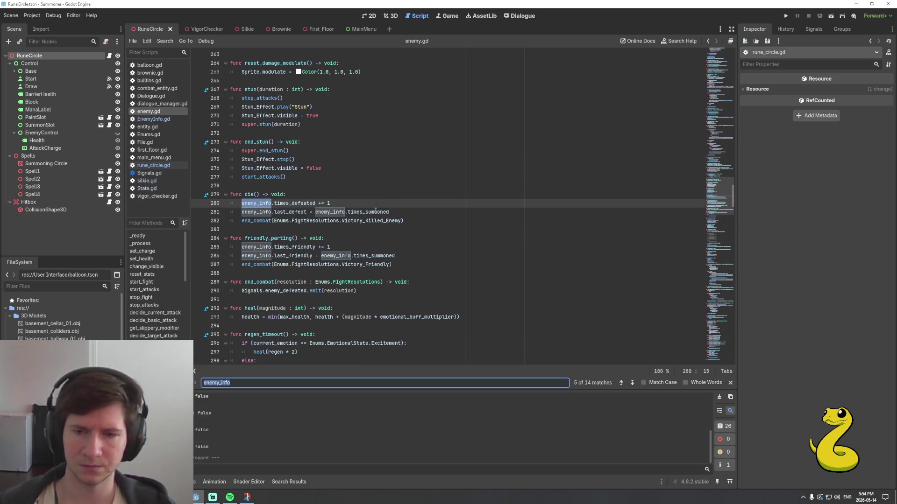
pyautogui.press('Return')
pyautogui.press('Return')
pyautogui.press('Return')
pyautogui.press('Return')
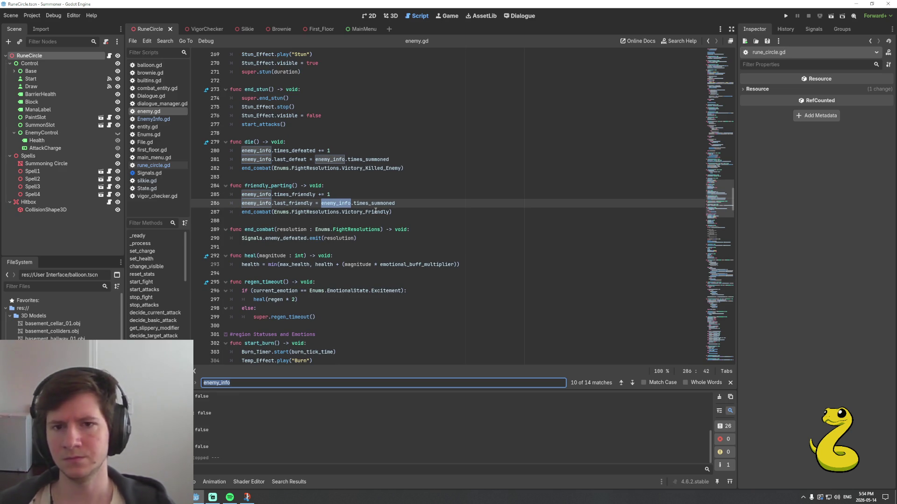
pyautogui.press('Return')
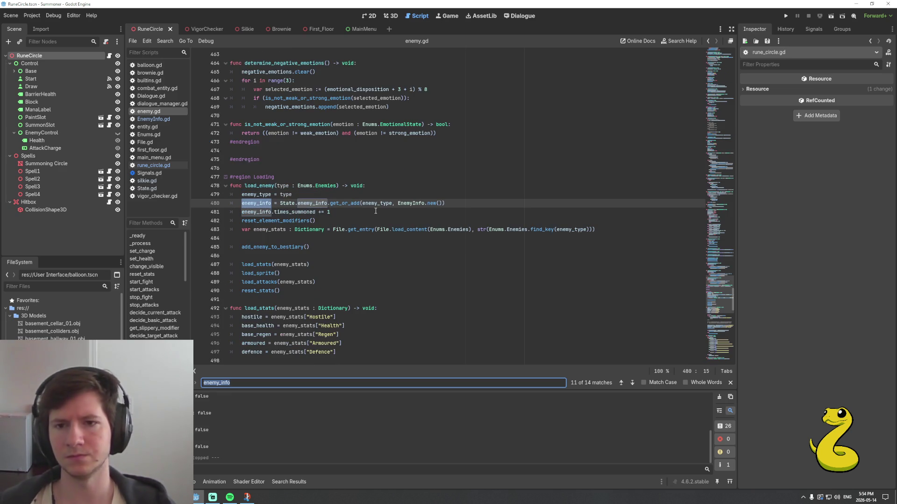
pyautogui.press('Return')
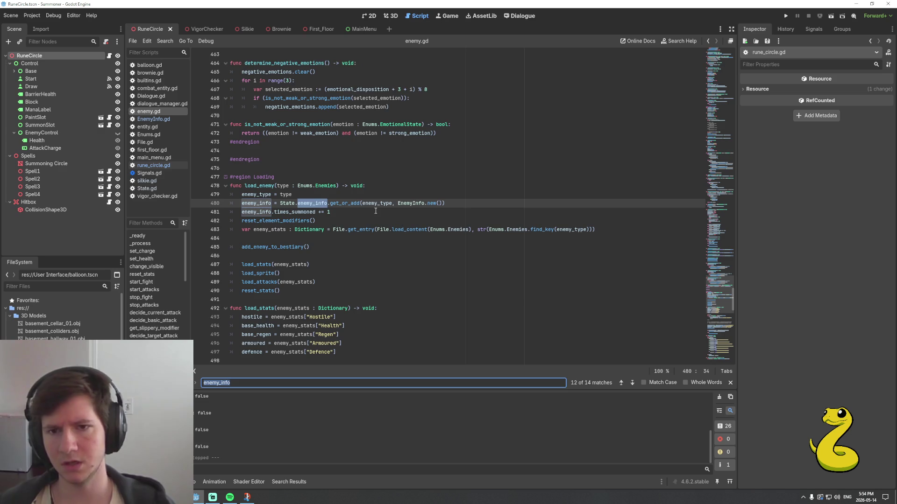
pyautogui.press('Return')
pyautogui.press('Return')
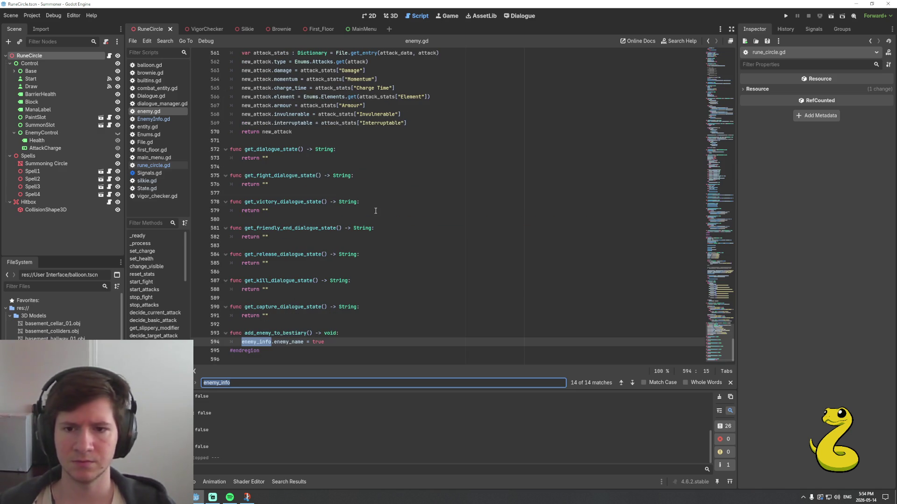
pyautogui.press('Escape')
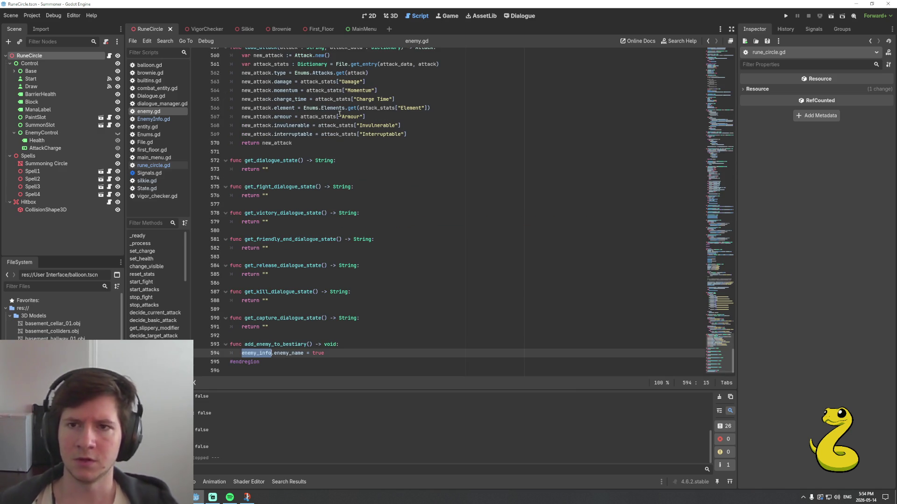
pyautogui.click(153, 166)
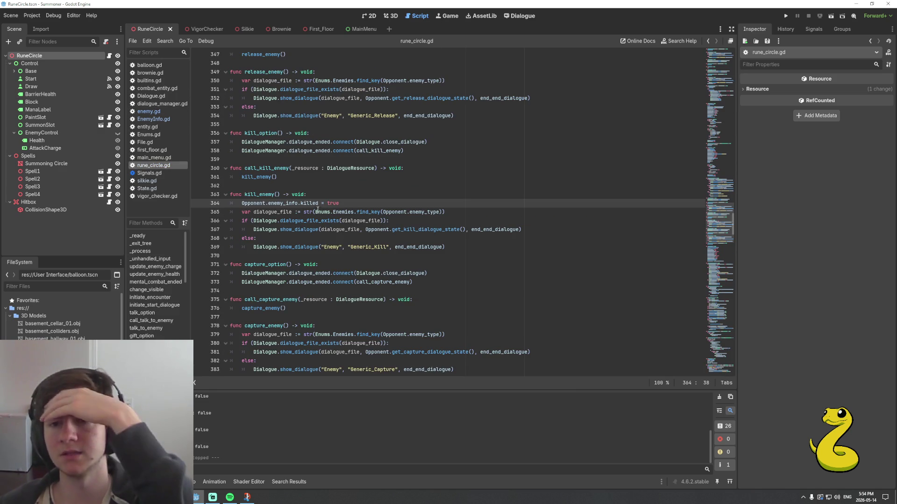
# Search rune_circle.gd for 'start' and follow initiate_encounter from _on_start_pressed
pyautogui.moveTo(318, 207)
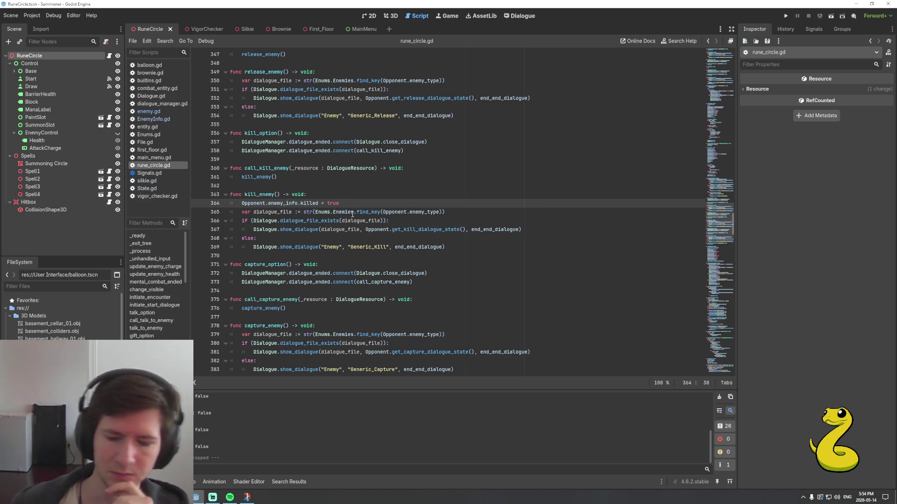
pyautogui.hotkey('ctrl', 'f')
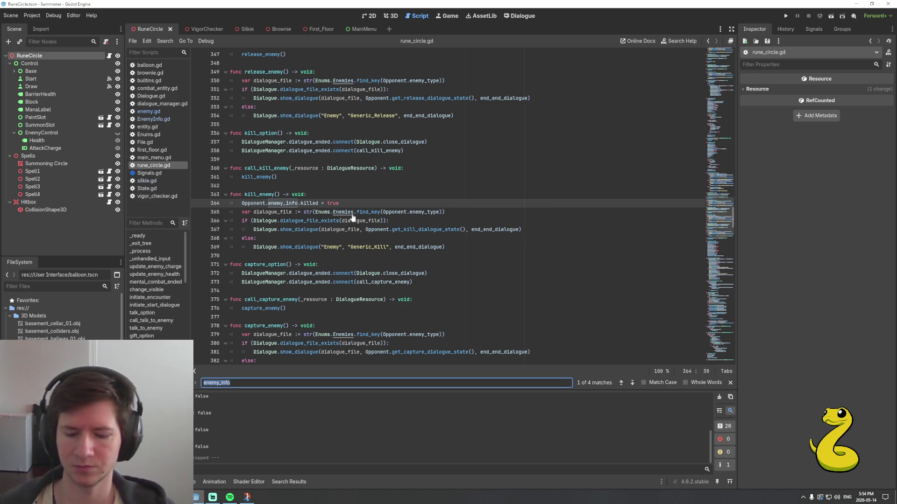
pyautogui.write('start')
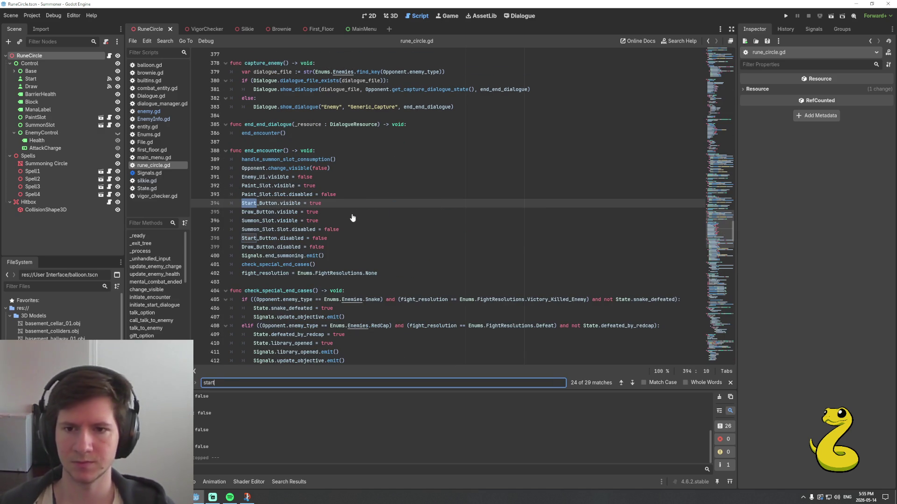
pyautogui.press('Return')
pyautogui.press('Return')
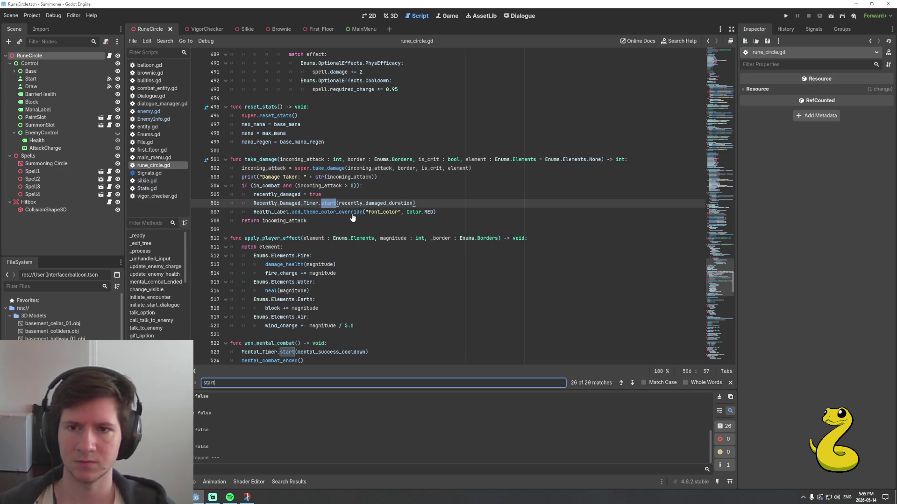
pyautogui.press('Return')
pyautogui.press('Return')
pyautogui.press('Return')
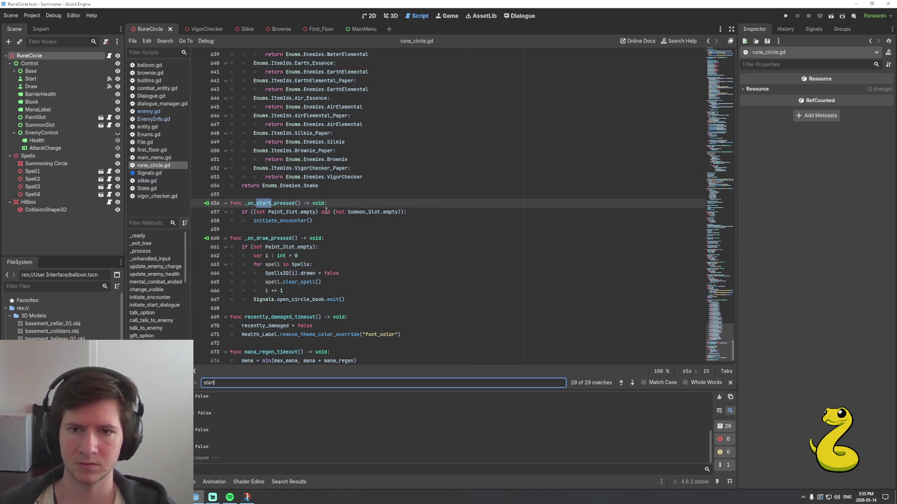
pyautogui.click(318, 218)
pyautogui.click(363, 206)
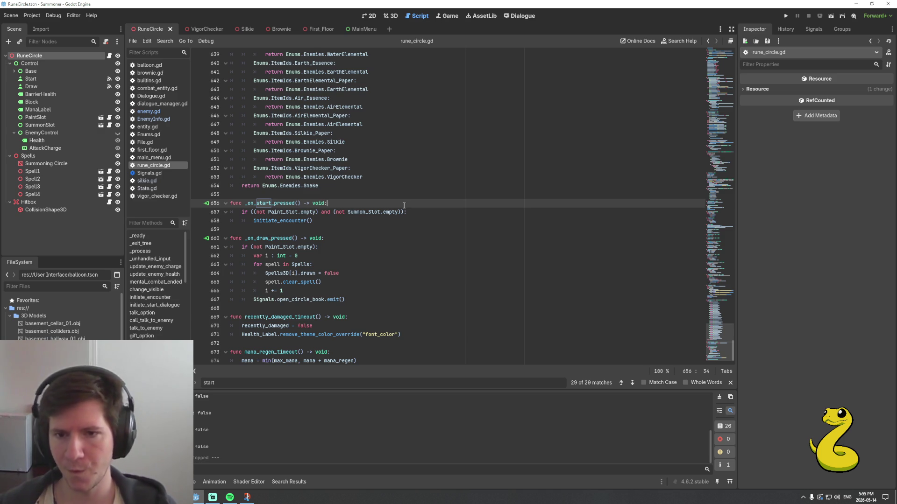
pyautogui.keyDown('ctrl'); pyautogui.click(284, 225); pyautogui.keyUp('ctrl')
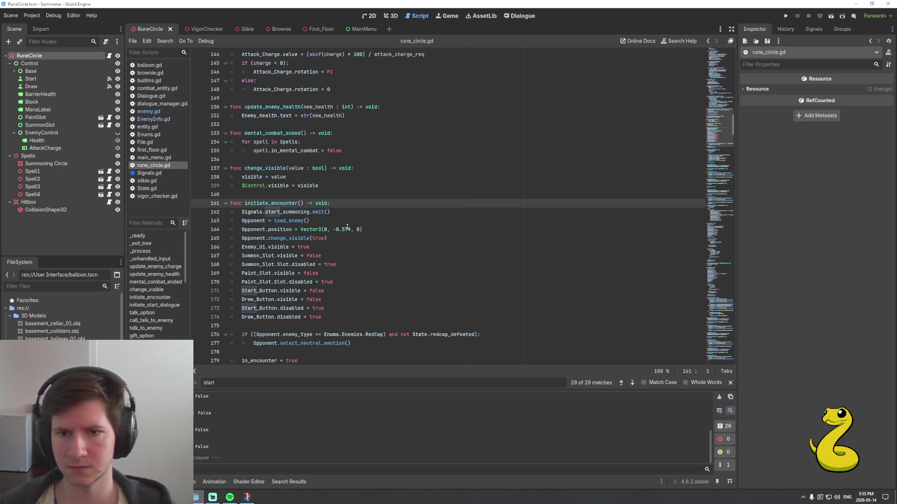
pyautogui.click(348, 221)
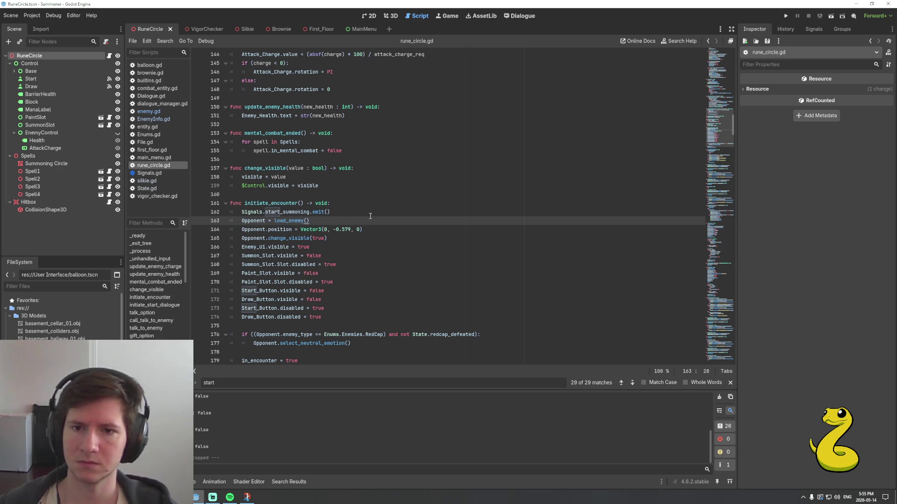
pyautogui.scroll(-1, 370, 216)
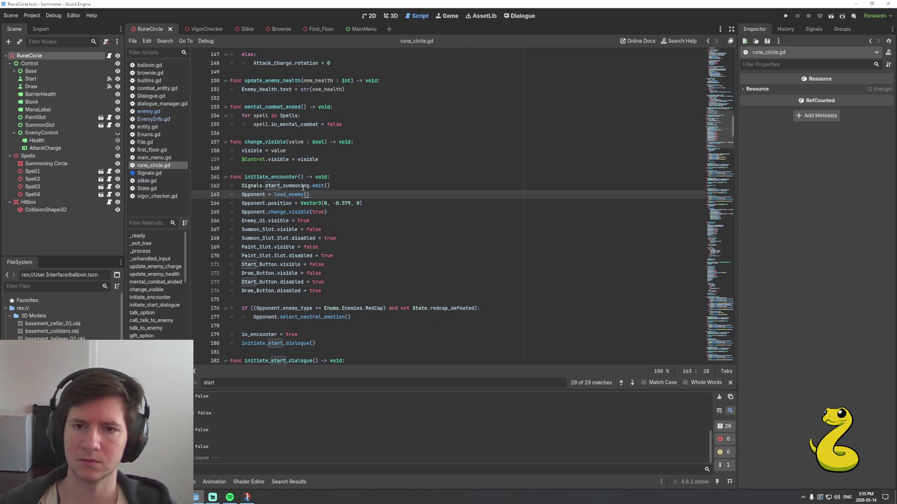
pyautogui.moveTo(303, 188)
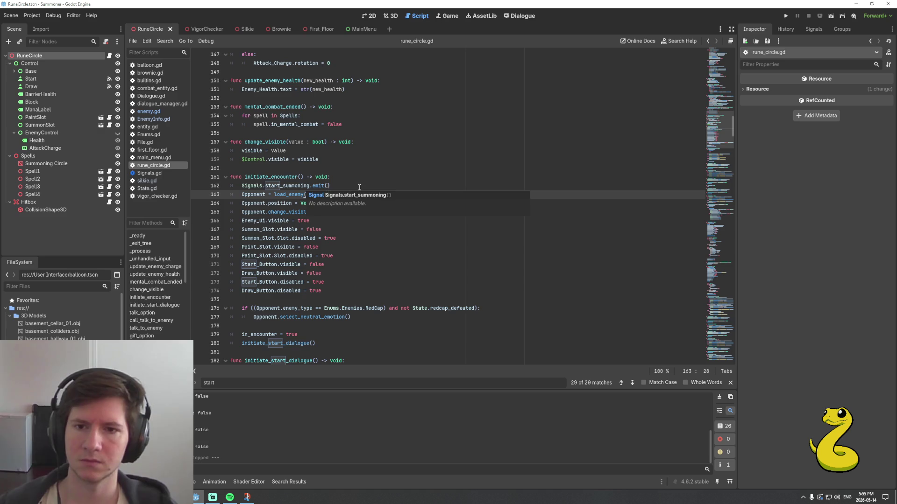
pyautogui.hotkey('alt', 'Left')
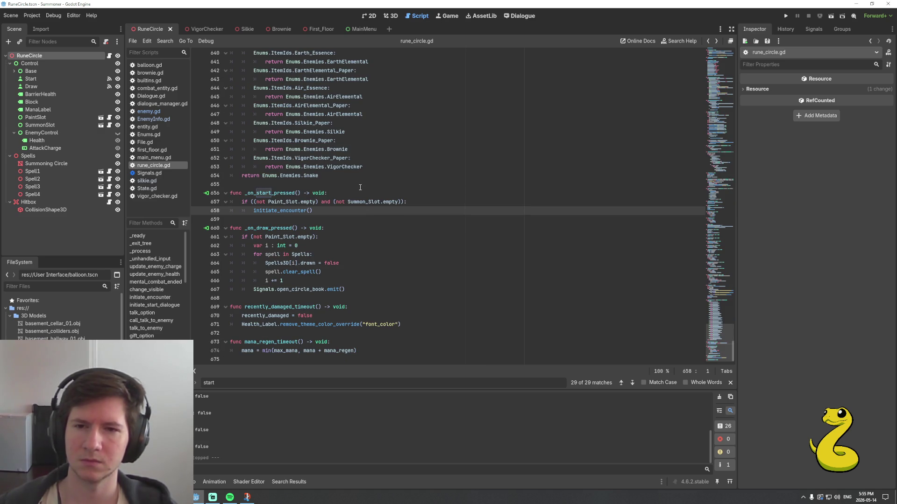
# List every file that uses the start_summoning signal with Find in Files
pyautogui.click(275, 192)
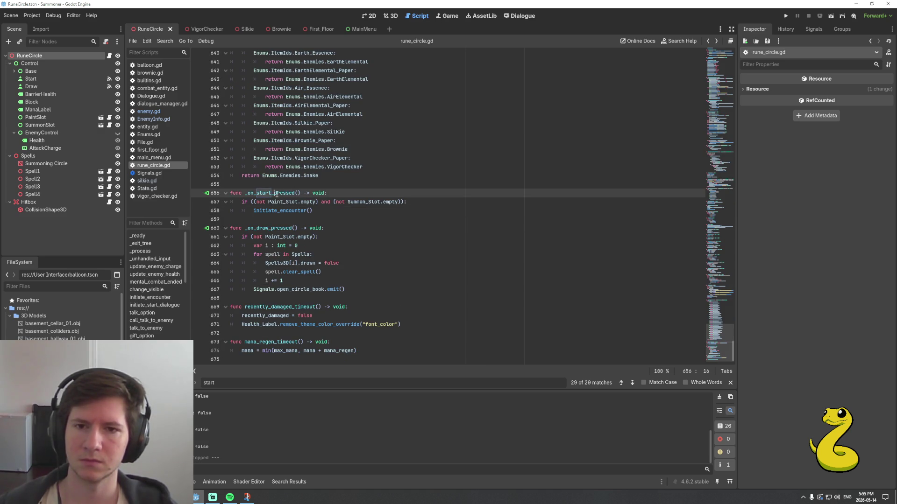
pyautogui.doubleClick(361, 202)
pyautogui.click(290, 210)
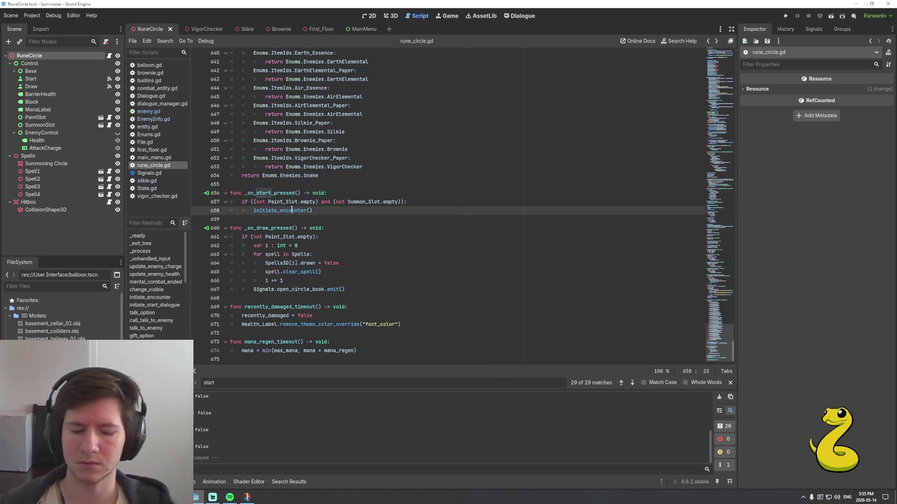
pyautogui.keyDown('ctrl'); pyautogui.click(290, 211); pyautogui.keyUp('ctrl')
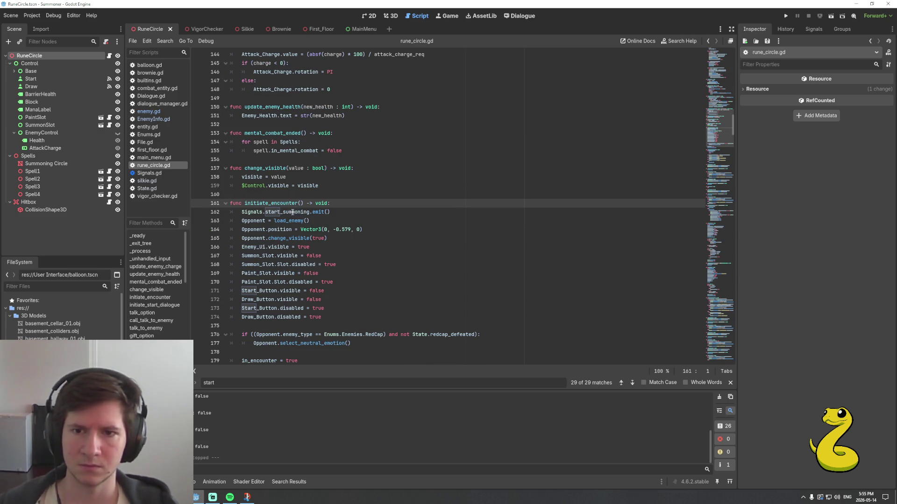
pyautogui.doubleClick(287, 212)
pyautogui.hotkey('ctrl', 'shift', 'f')
pyautogui.press('Return')
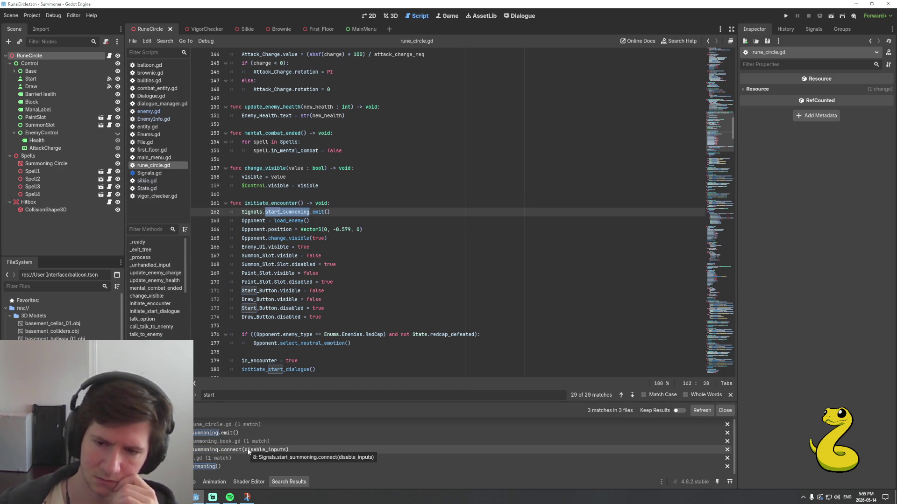
# Select the load_enemy call on line 163 to check its description
pyautogui.click(283, 221)
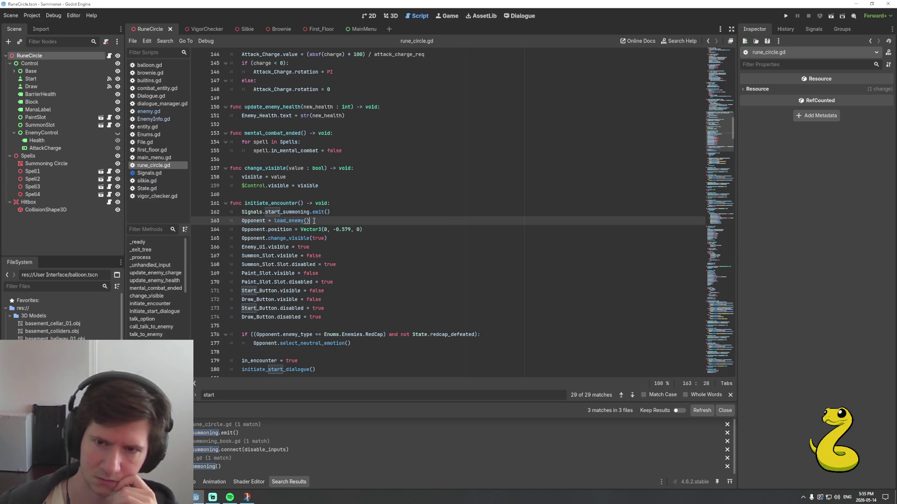
pyautogui.doubleClick(283, 220)
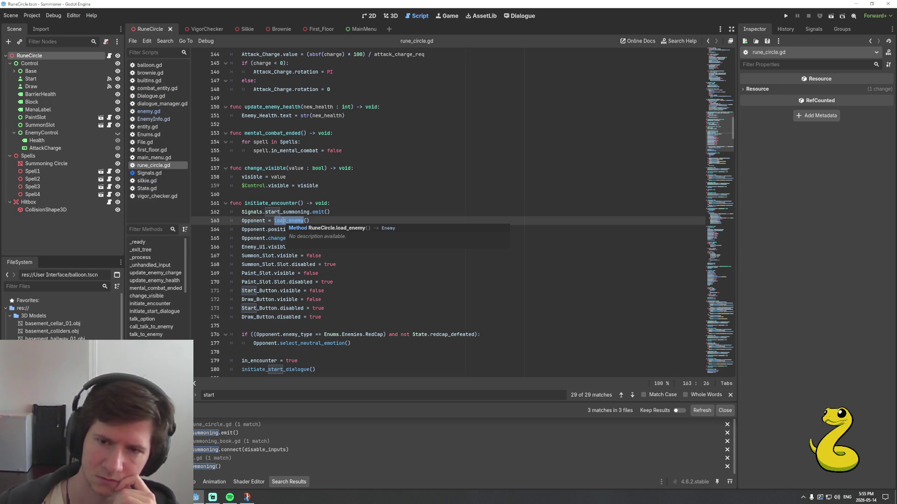
pyautogui.scroll(-2, 236, 300)
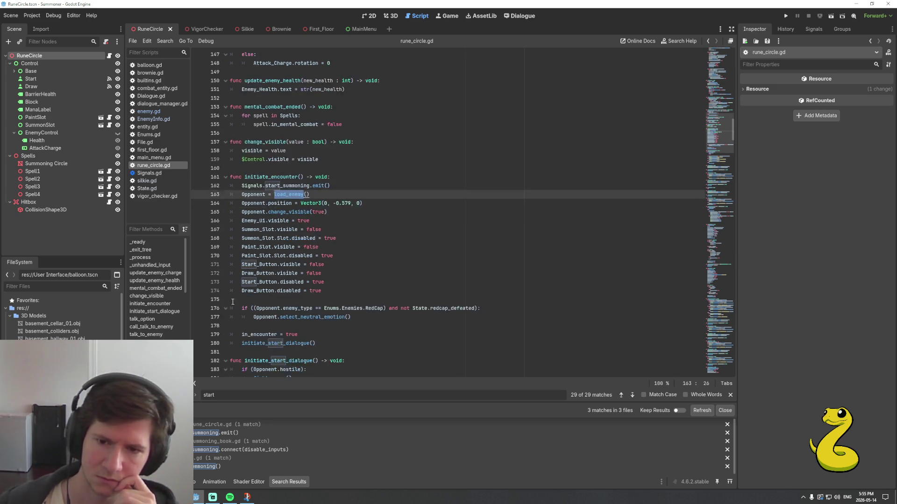
pyautogui.scroll(2, 237, 300)
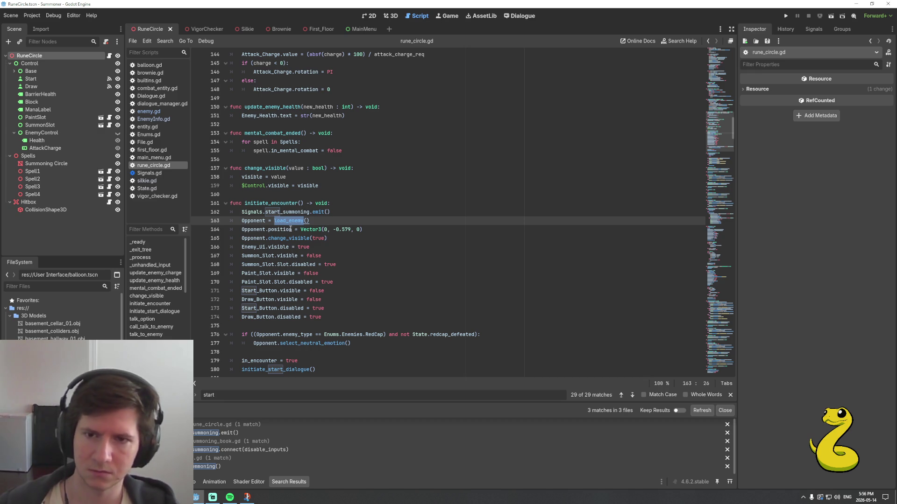
pyautogui.moveTo(293, 224)
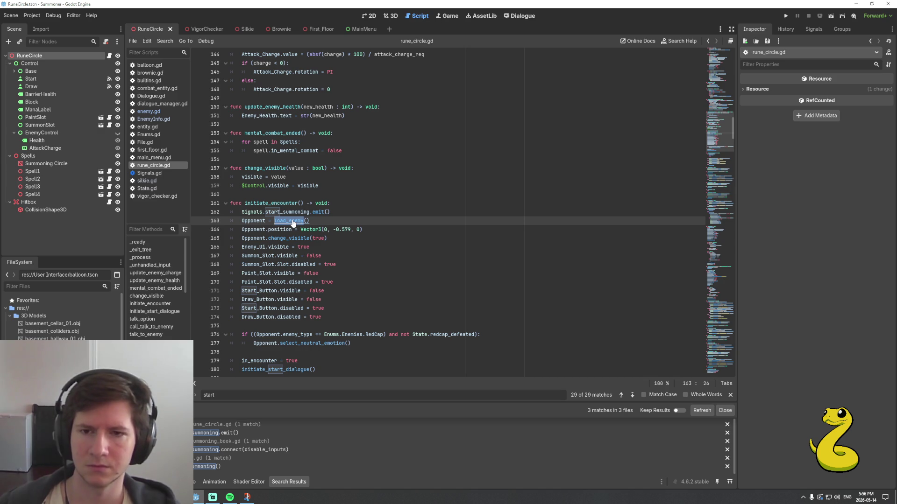
# Select load_enemy's enemy_type = enemy_from_item(Summon_Slot.item) line 603, then return to the call site
pyautogui.keyDown('ctrl'); pyautogui.click(293, 223); pyautogui.keyUp('ctrl')
pyautogui.click(302, 230)
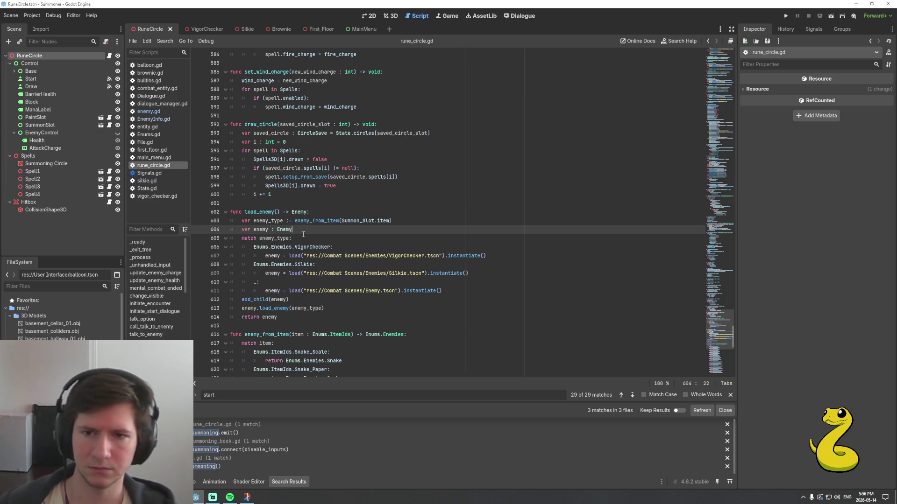
pyautogui.click(296, 221)
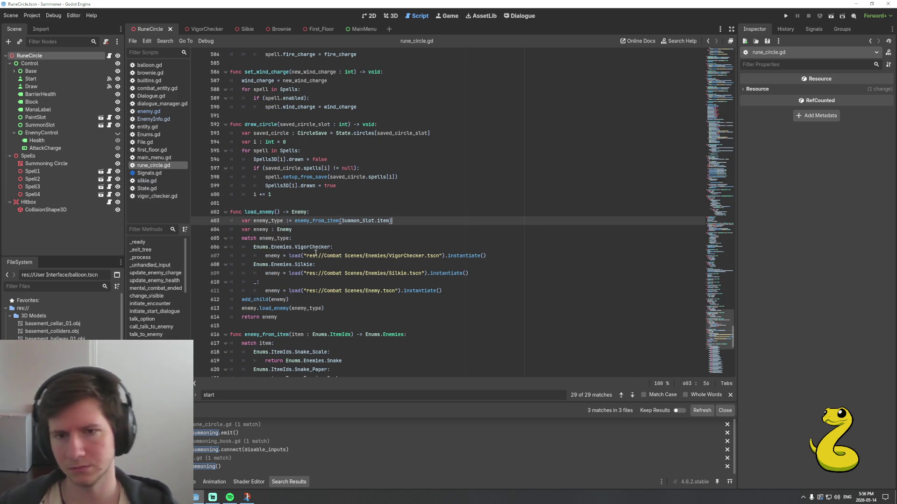
pyautogui.hotkey('shift', 'Left')
pyautogui.hotkey('shift', 'Left')
pyautogui.hotkey('shift', 'Left')
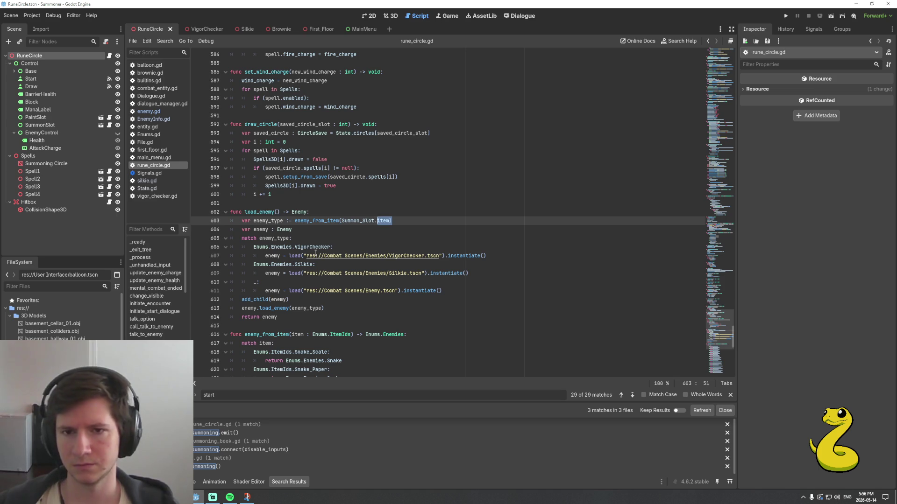
pyautogui.hotkey('ctrl', 'shift', 'Left')
pyautogui.hotkey('ctrl', 'shift', 'Left')
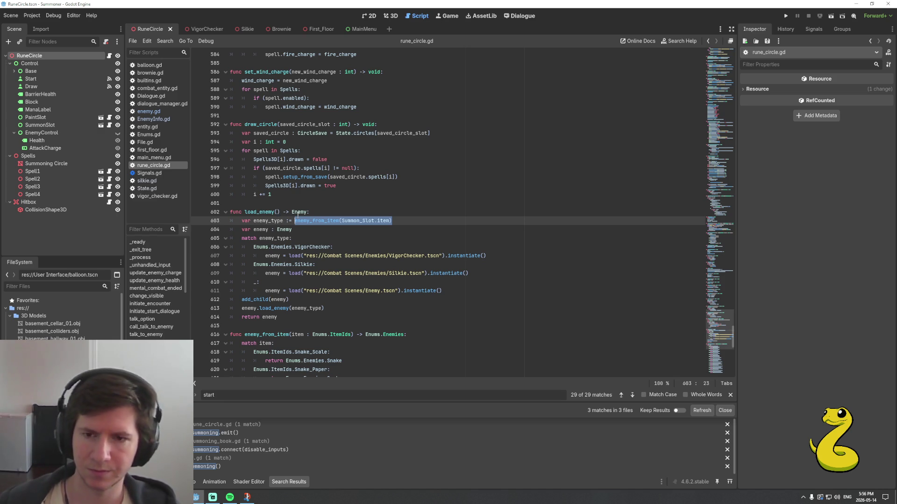
pyautogui.hotkey('shift', 'Home')
pyautogui.hotkey('ctrl', 'c')
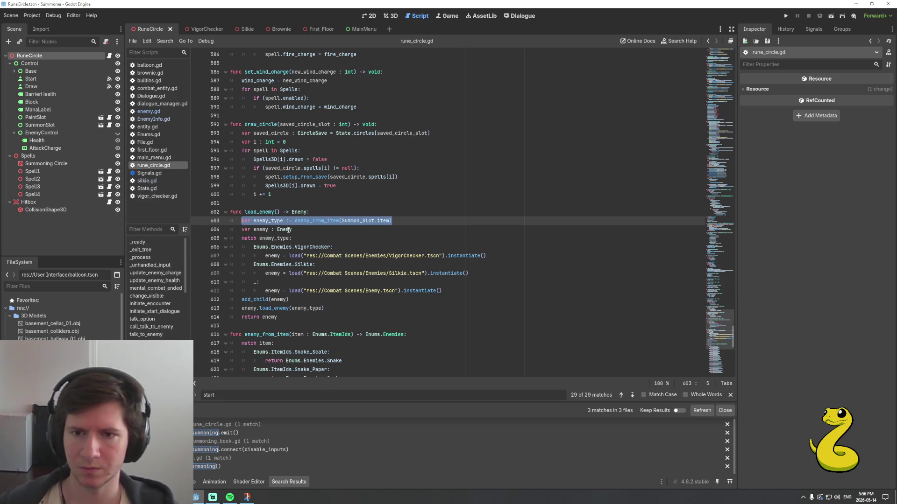
pyautogui.hotkey('alt', 'Left')
pyautogui.hotkey('alt', 'Left')
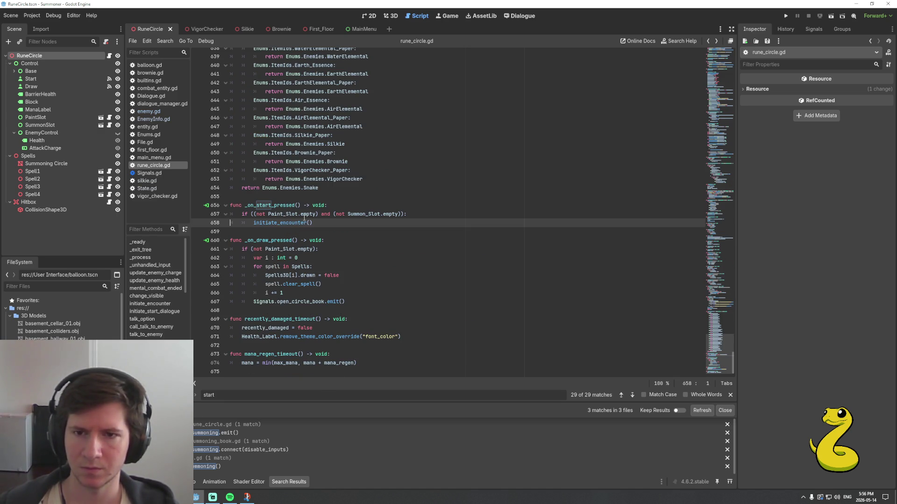
# Paste the enemy_type lookup line under func _on_start_pressed
pyautogui.press('Up')
pyautogui.press('Up')
pyautogui.press('End')
pyautogui.press('Return')
pyautogui.hotkey('ctrl', 'v')
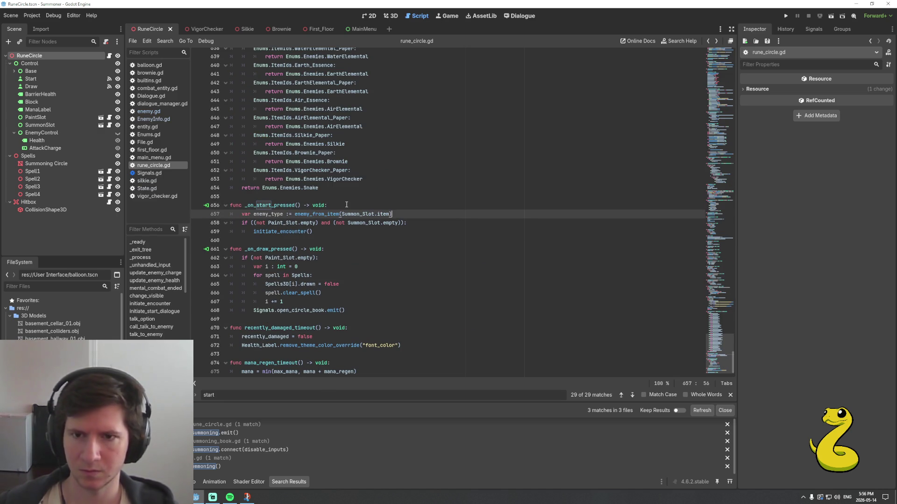
# Begin 'if (State.enemy_info.get(enemy_type)' on the next line and save the script
pyautogui.press('Return')
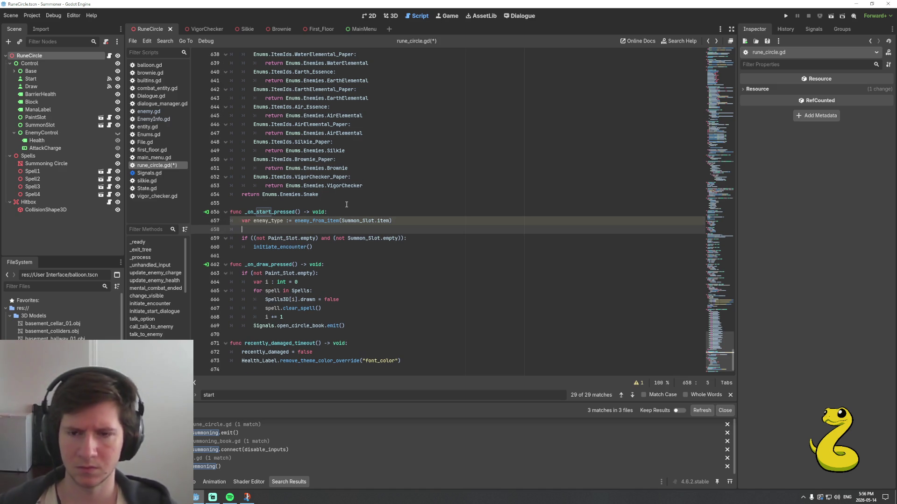
pyautogui.write('if (')
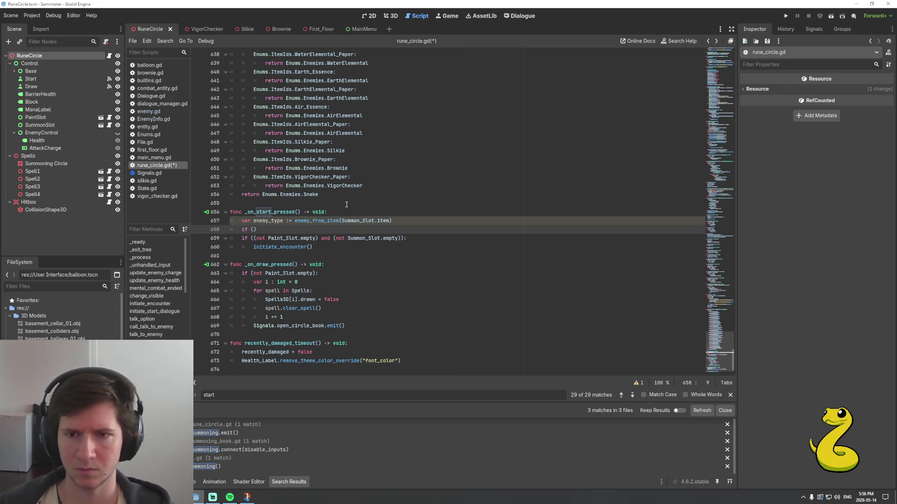
pyautogui.write('State.')
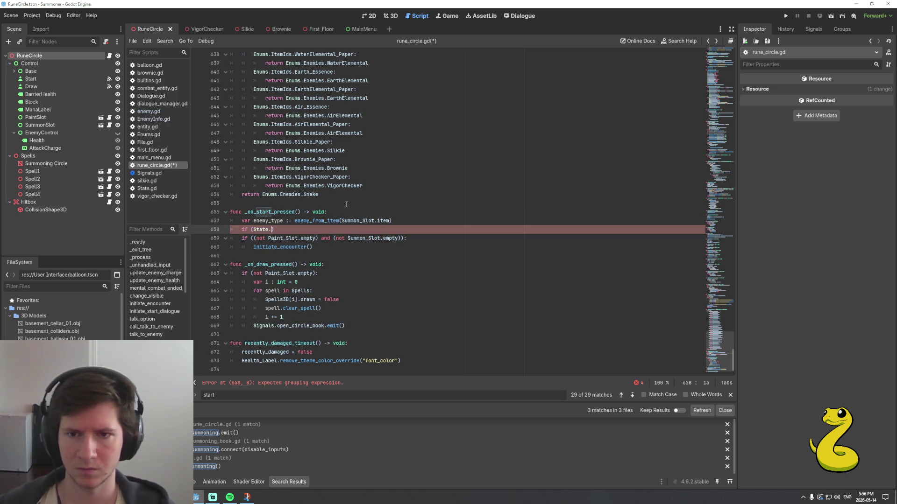
pyautogui.write('en')
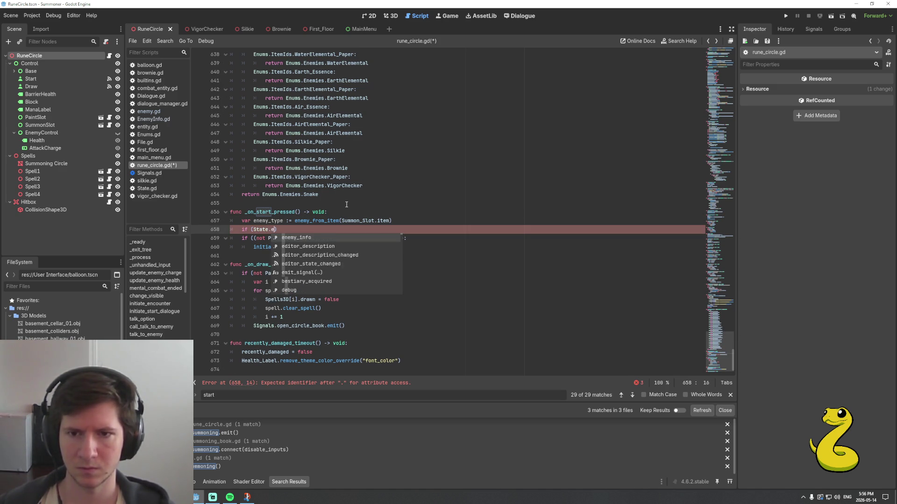
pyautogui.press('Return')
pyautogui.write('.ge')
pyautogui.press('Return')
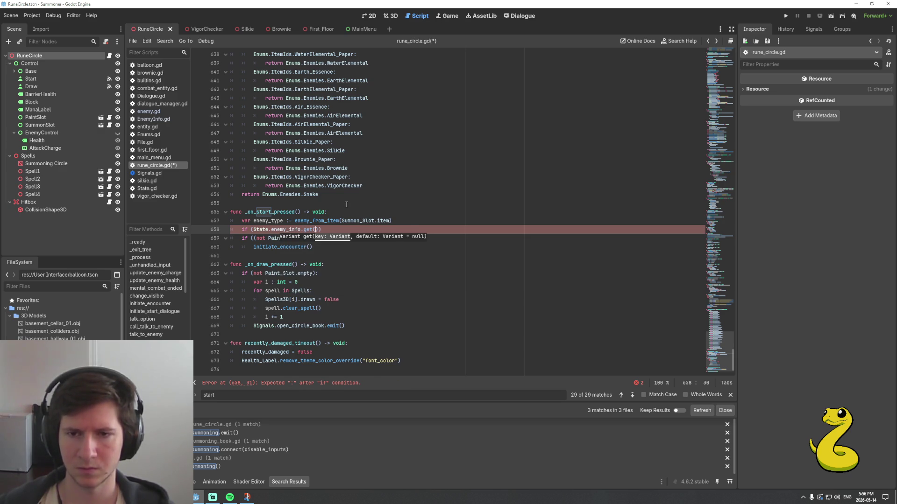
pyautogui.write('enemy_type')
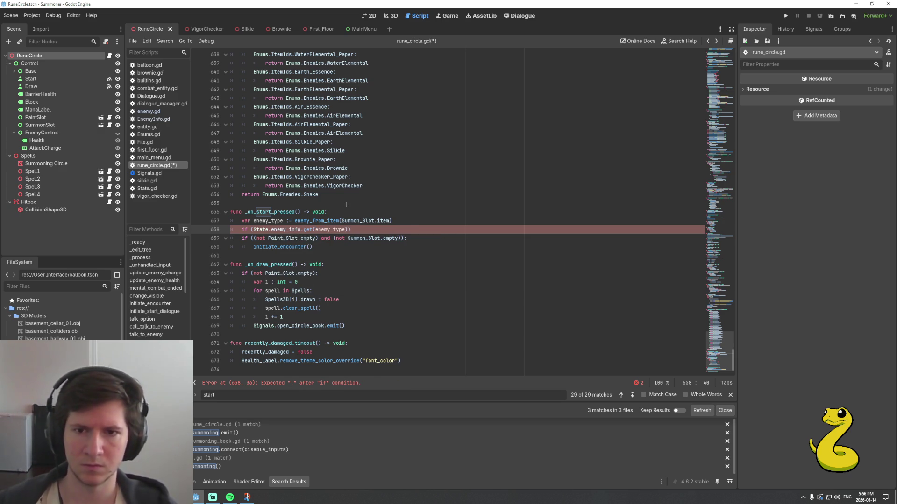
pyautogui.press('Return')
pyautogui.press('End')
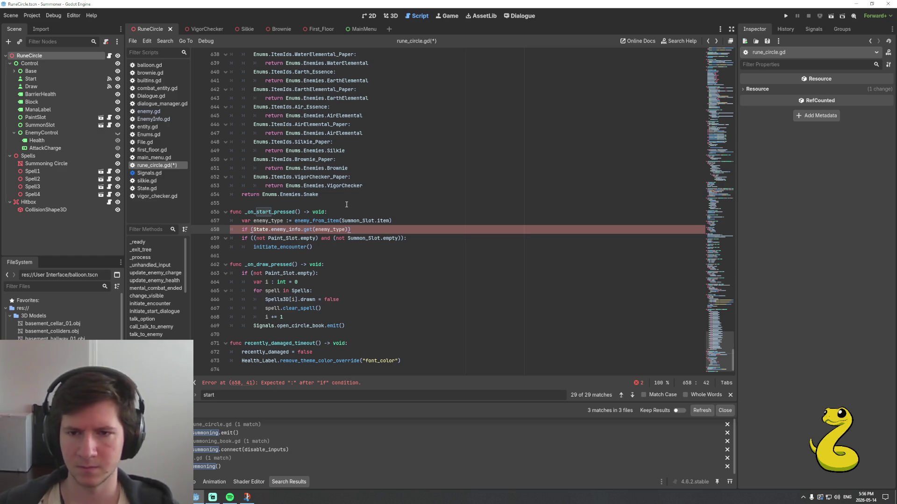
pyautogui.hotkey('ctrl', 's')
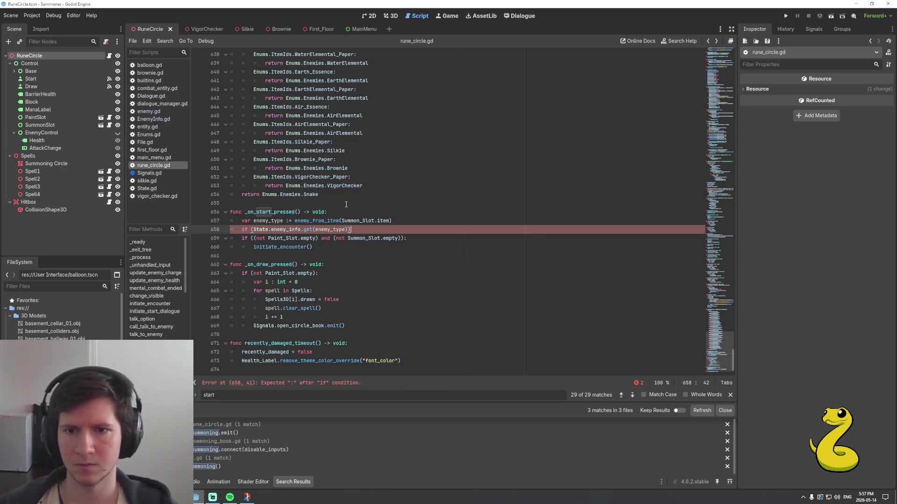
pyautogui.click(152, 112)
pyautogui.scroll(10, 391, 318)
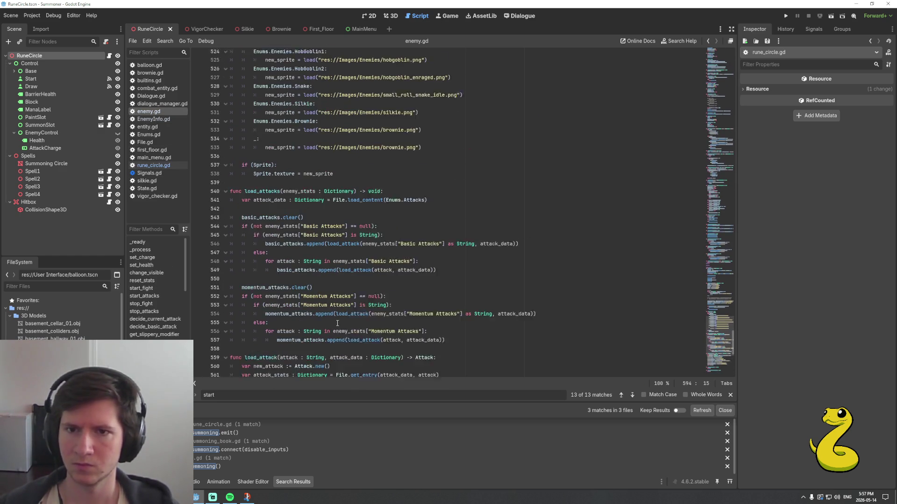
pyautogui.scroll(15, 329, 325)
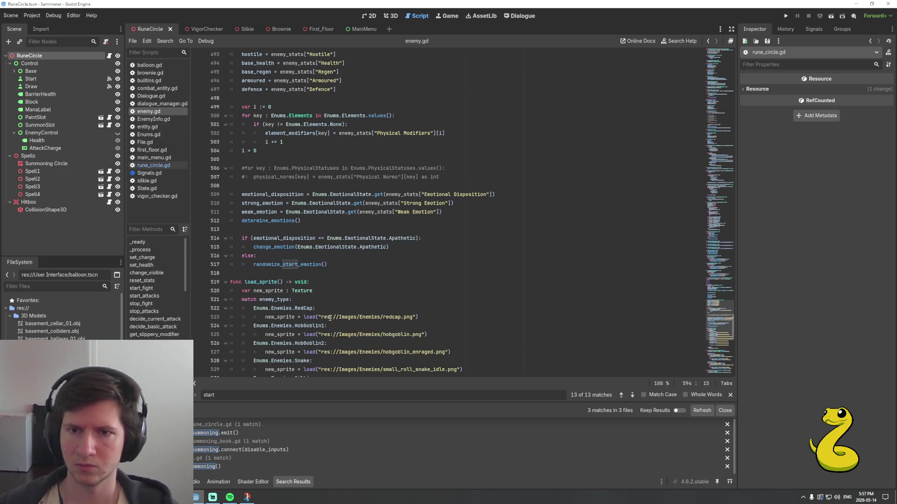
pyautogui.scroll(8, 333, 308)
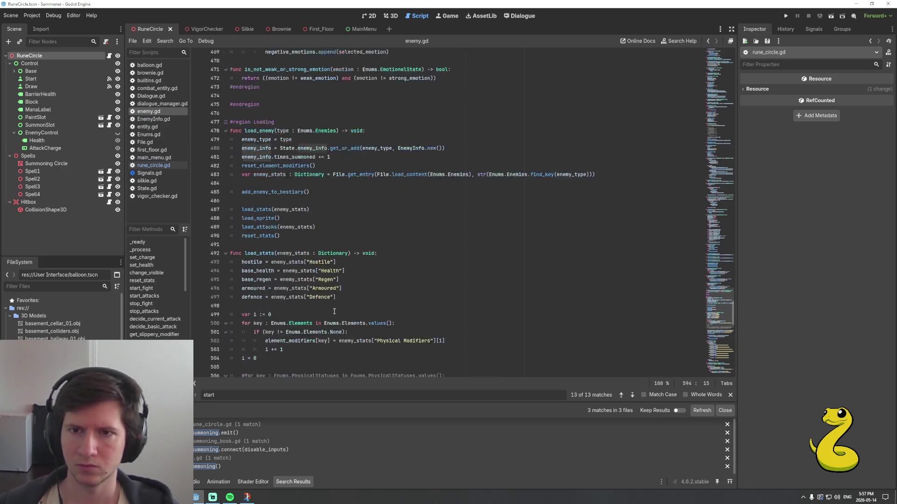
pyautogui.click(339, 290)
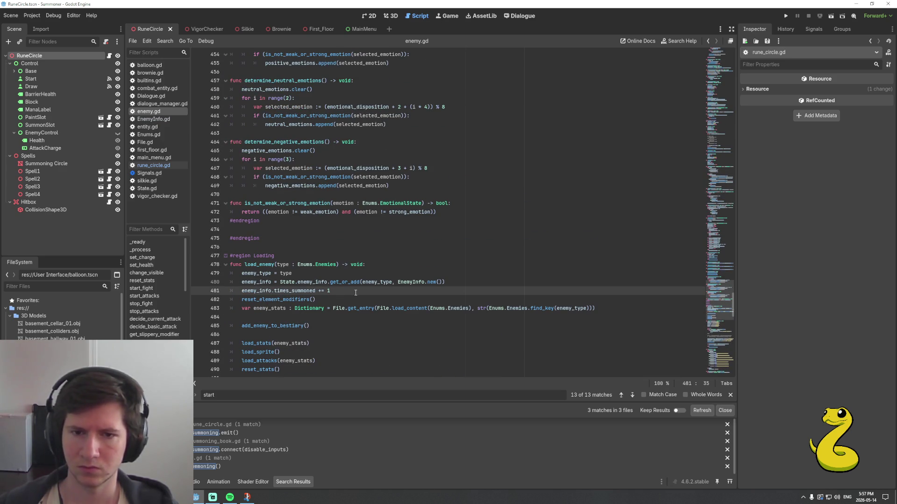
pyautogui.press('Up')
pyautogui.press('Home')
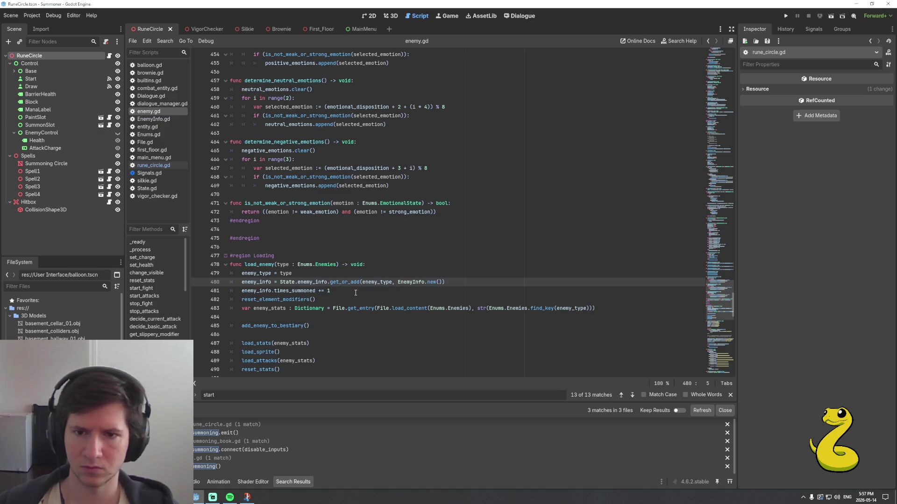
pyautogui.hotkey('shift', 'End')
pyautogui.hotkey('ctrl', 'c')
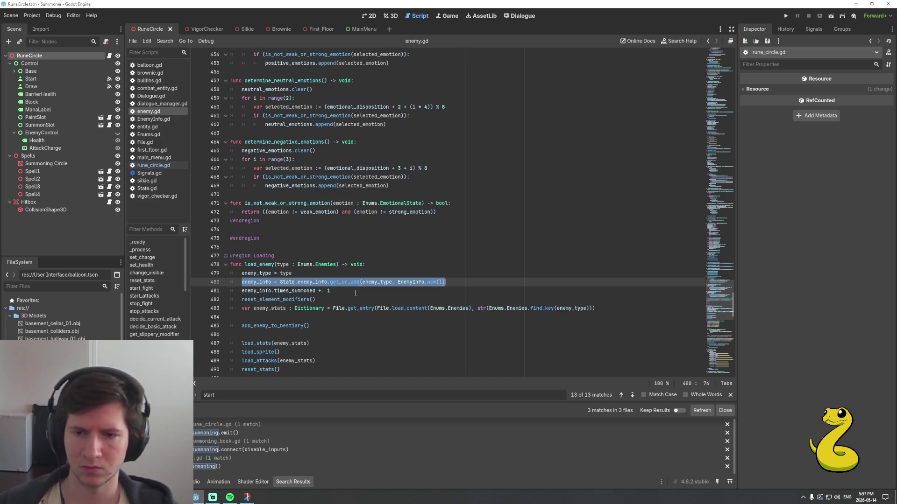
pyautogui.hotkey('alt', 'Left')
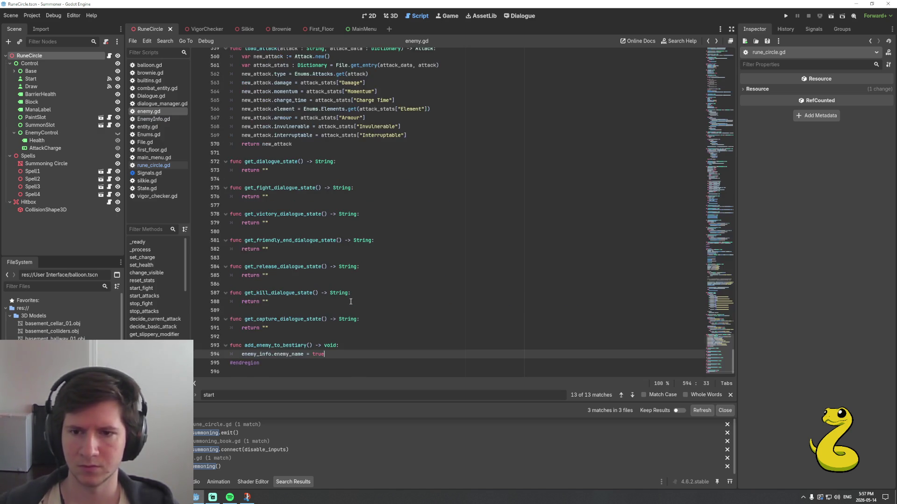
pyautogui.hotkey('alt', 'Left')
pyautogui.press('Left')
pyautogui.press('Left')
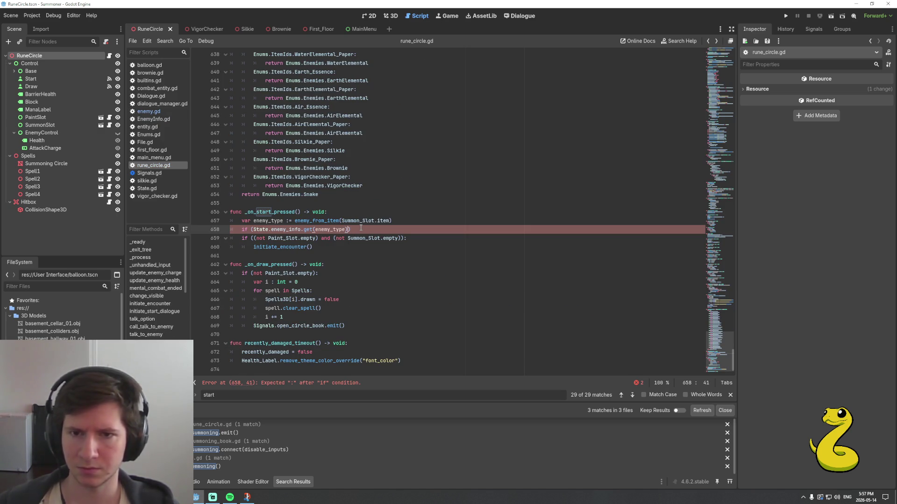
# Paste a get_or_add line below the if, then discard it
pyautogui.press('Left')
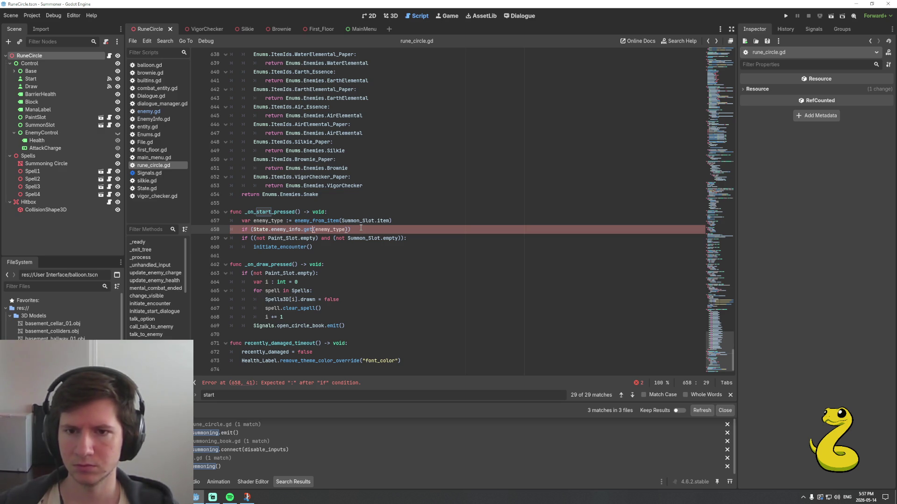
pyautogui.press('Return')
pyautogui.hotkey('ctrl', 'v')
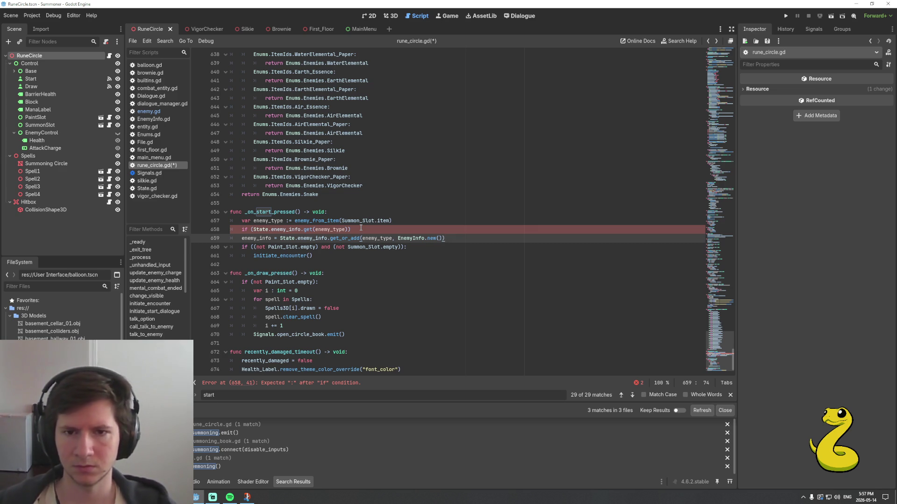
pyautogui.press('Left')
pyautogui.hotkey('ctrl', 'shift', 'Left')
pyautogui.hotkey('ctrl', 'shift', 'Left')
pyautogui.hotkey('ctrl', 'shift', 'Left')
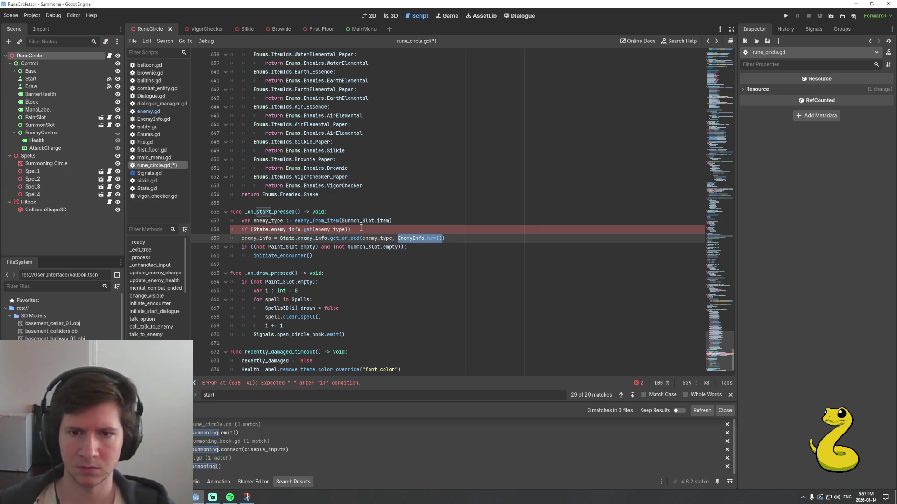
pyautogui.press('End')
pyautogui.hotkey('shift', 'Home')
pyautogui.press('BackSpace')
pyautogui.press('BackSpace')
pyautogui.press('BackSpace')
# Change the lookup to State.enemy_info.get_or_add(enemy_type, EnemyInfo.new())
pyautogui.press('Left')
pyautogui.write(', EnemyInfo.new(')
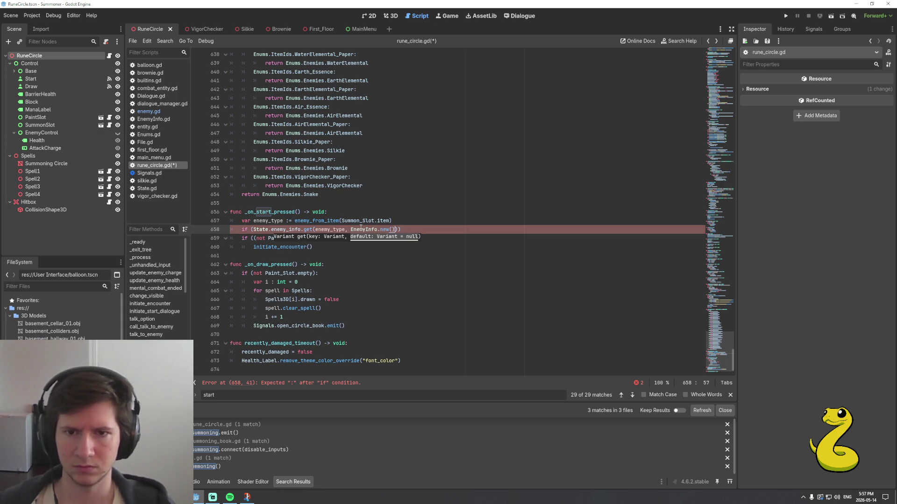
pyautogui.click(360, 229)
pyautogui.write('_or')
pyautogui.press('Return')
pyautogui.press('Delete')
pyautogui.press('Delete')
pyautogui.press('End')
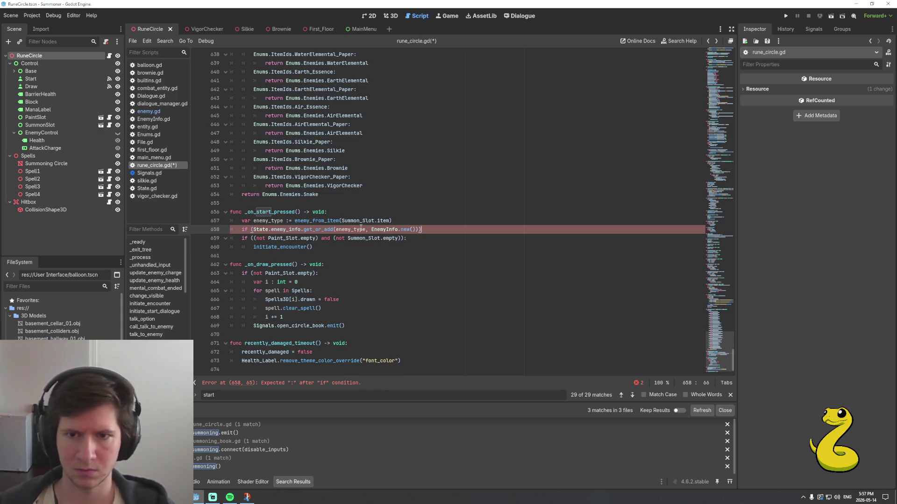
# Append .killed and a colon to the if condition and start its indented body
pyautogui.press('Up')
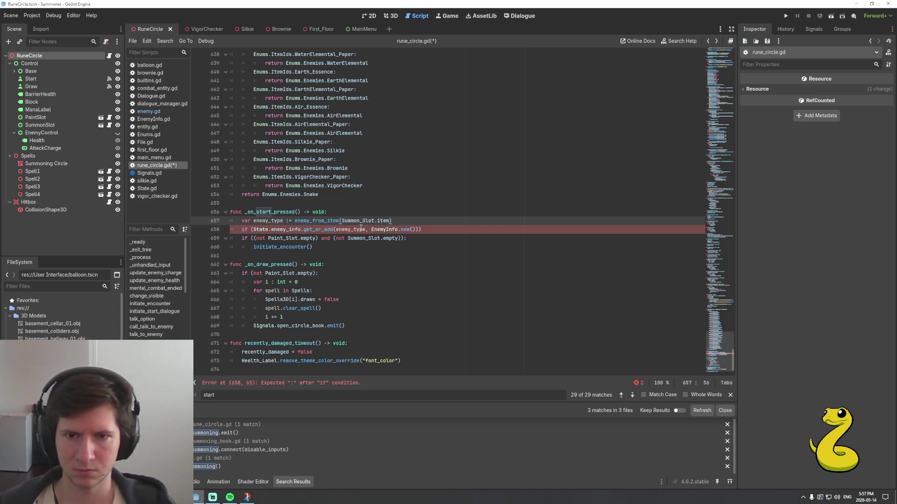
pyautogui.press('Down')
pyautogui.write(':')
pyautogui.press('Left')
pyautogui.press('Left')
pyautogui.write('.')
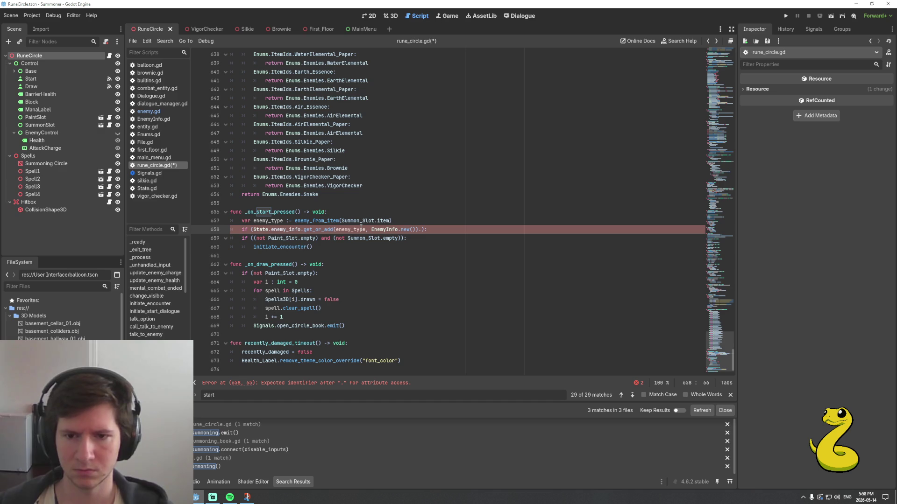
pyautogui.write('killed')
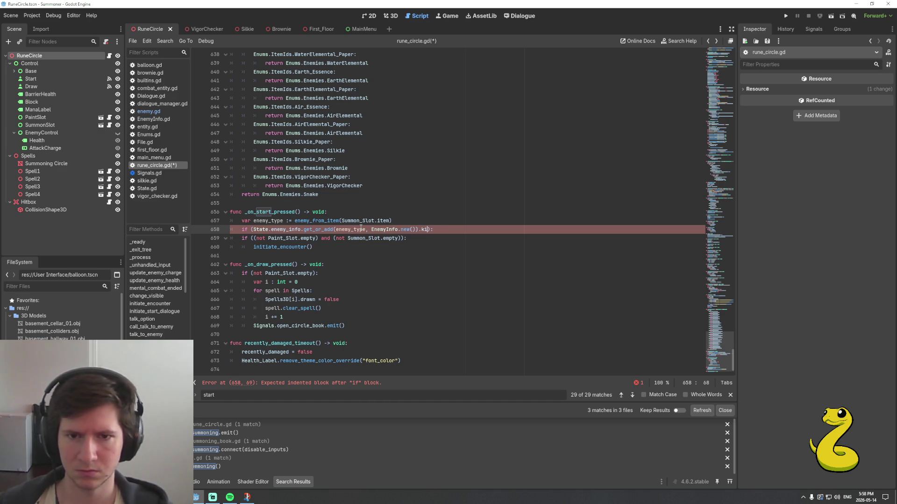
pyautogui.press('End')
pyautogui.press('Return')
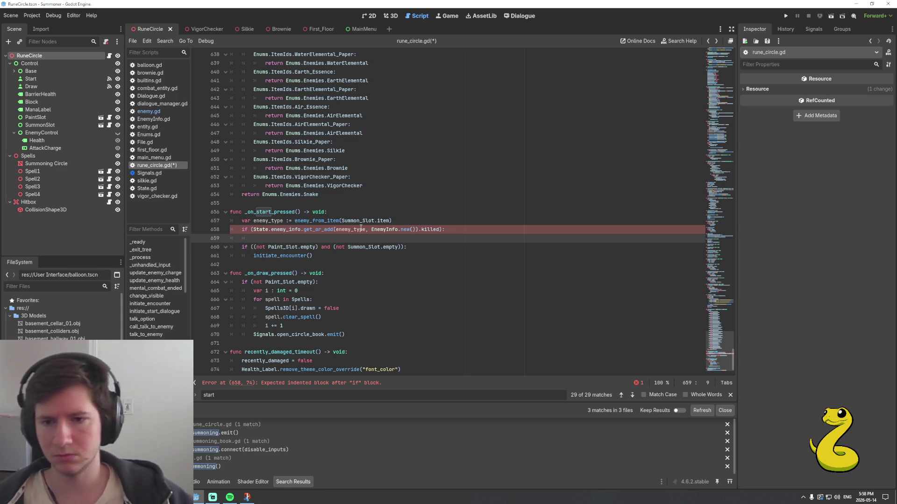
# Review capture_enemy and the Summon_Slot line in end_encounter
pyautogui.scroll(-2, 361, 228)
pyautogui.scroll(15, 315, 265)
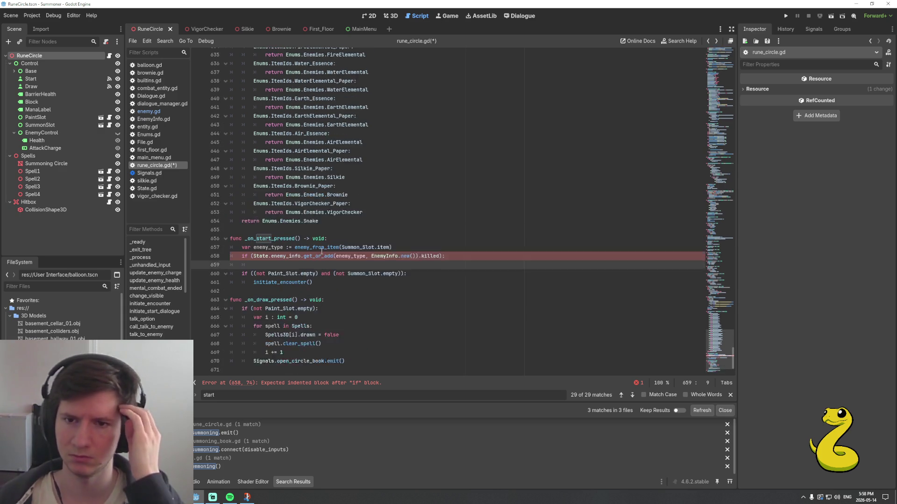
pyautogui.scroll(14, 327, 246)
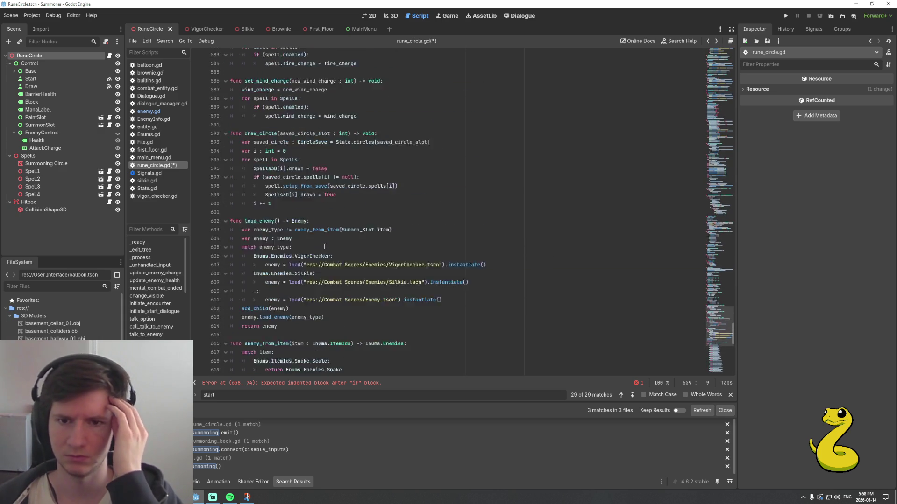
pyautogui.scroll(12, 331, 245)
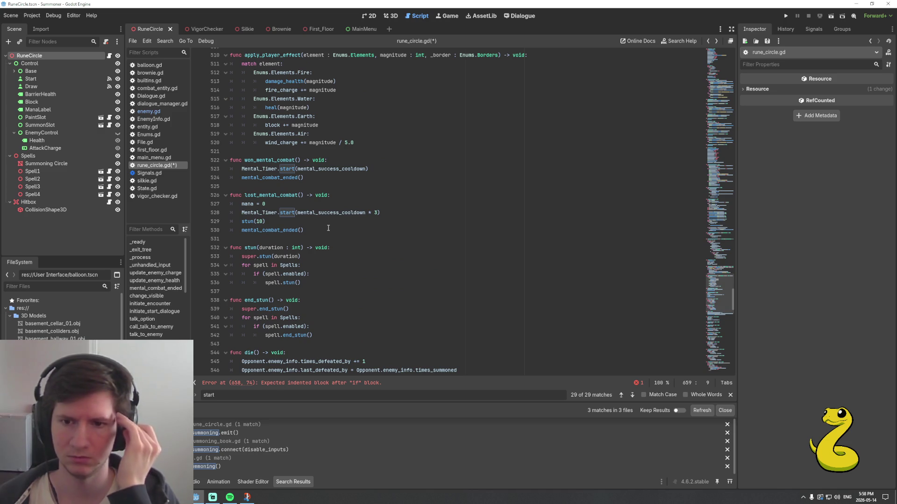
pyautogui.scroll(2, 329, 227)
pyautogui.scroll(14, 328, 228)
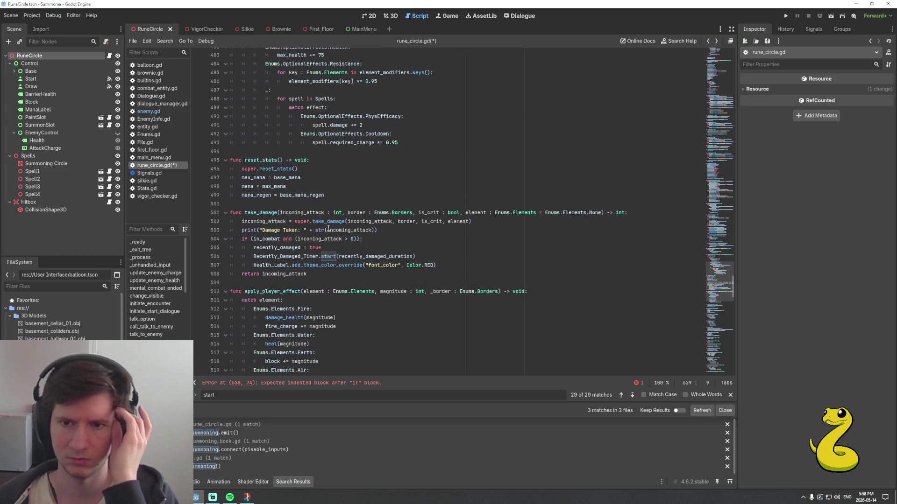
pyautogui.scroll(17, 329, 227)
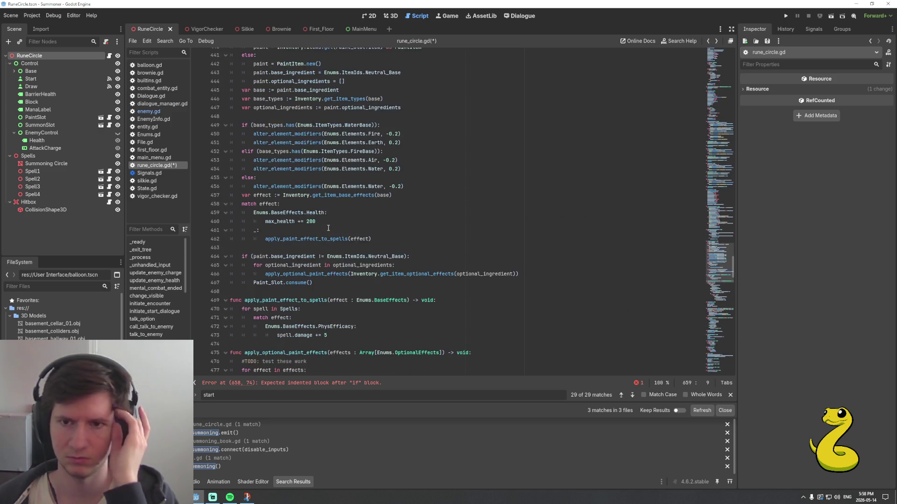
pyautogui.scroll(16, 328, 228)
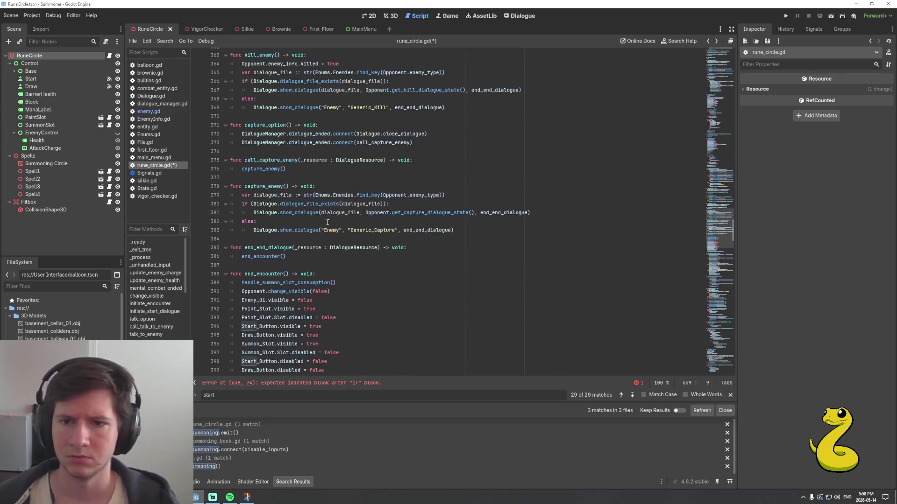
pyautogui.scroll(-4, 330, 266)
pyautogui.click(350, 247)
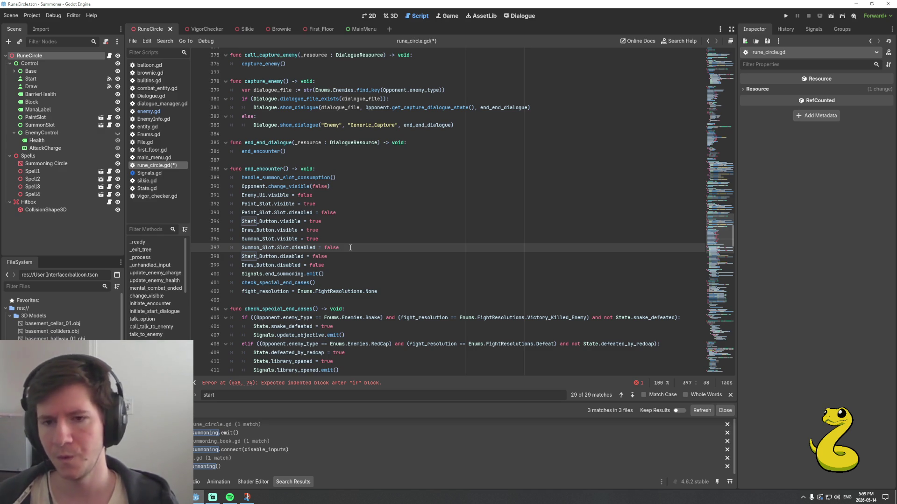
# Check the fight_resolution reset, save rune_circle.gd, and go to the Generic_Capture dialogue call
pyautogui.scroll(-8, 350, 247)
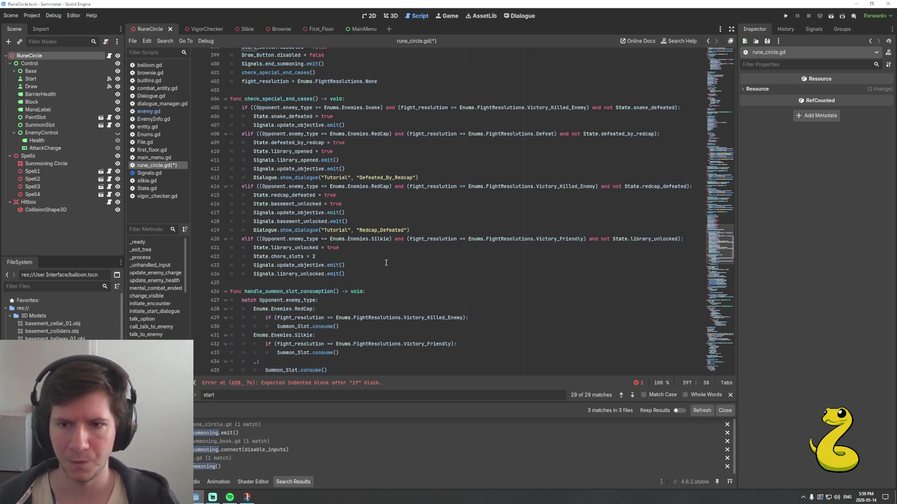
pyautogui.scroll(4, 375, 275)
pyautogui.scroll(5, 374, 273)
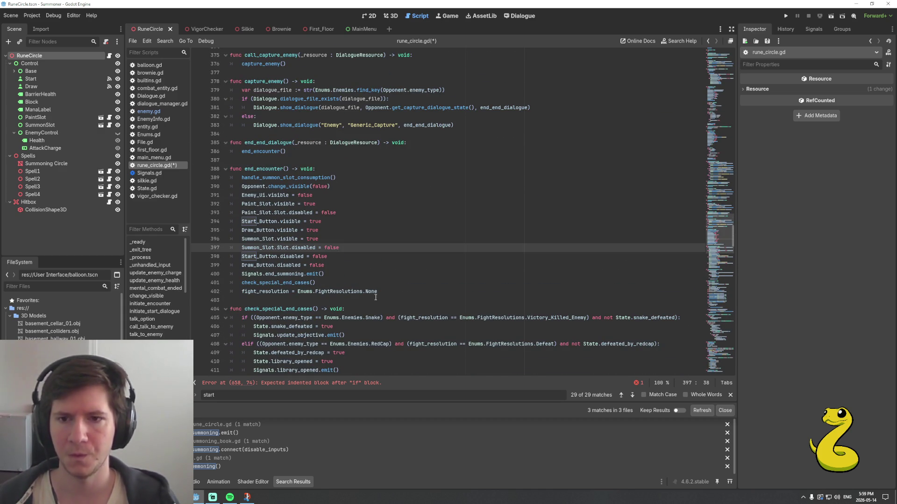
pyautogui.click(401, 295)
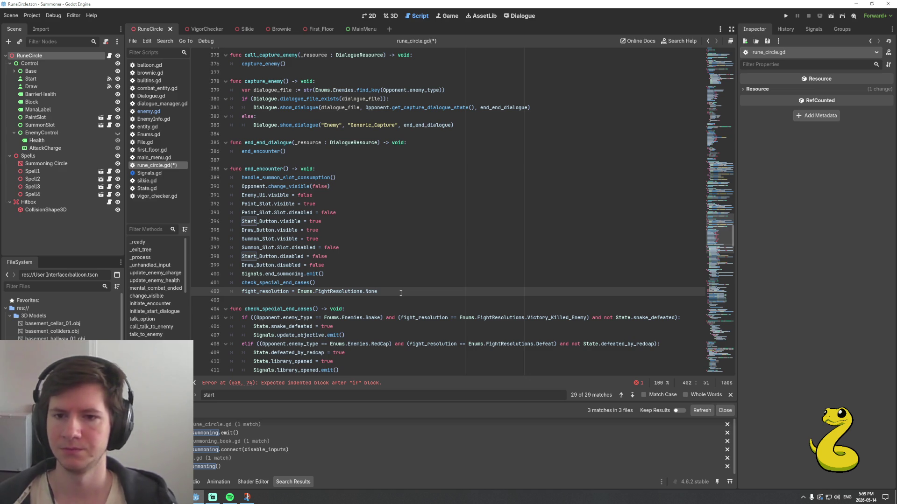
pyautogui.hotkey('ctrl', 's')
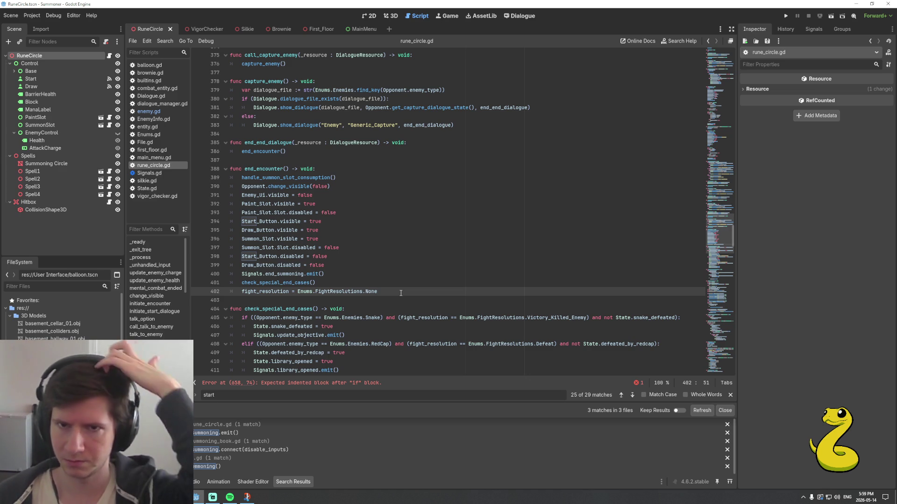
pyautogui.scroll(3, 402, 271)
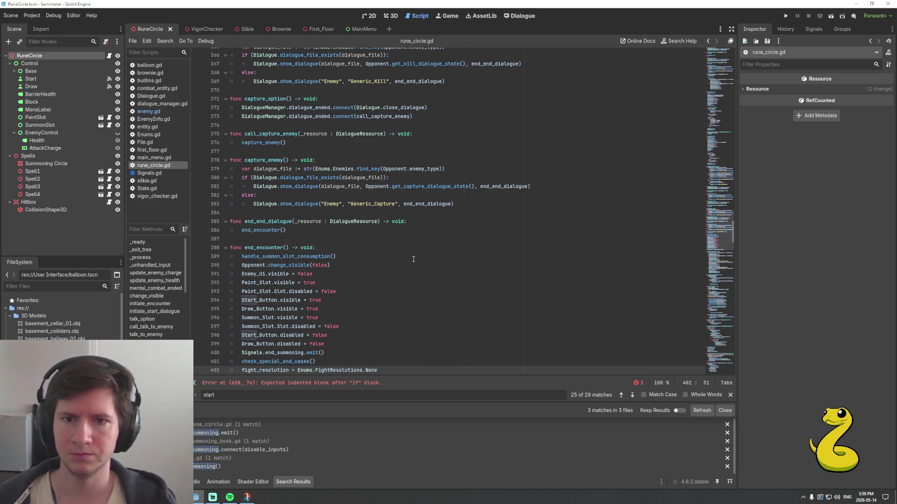
pyautogui.click(460, 204)
# Copy the Generic_Capture show_dialogue line and paste it under the killed check in _on_start_pressed
pyautogui.hotkey('shift', 'Home')
pyautogui.hotkey('ctrl', 'c')
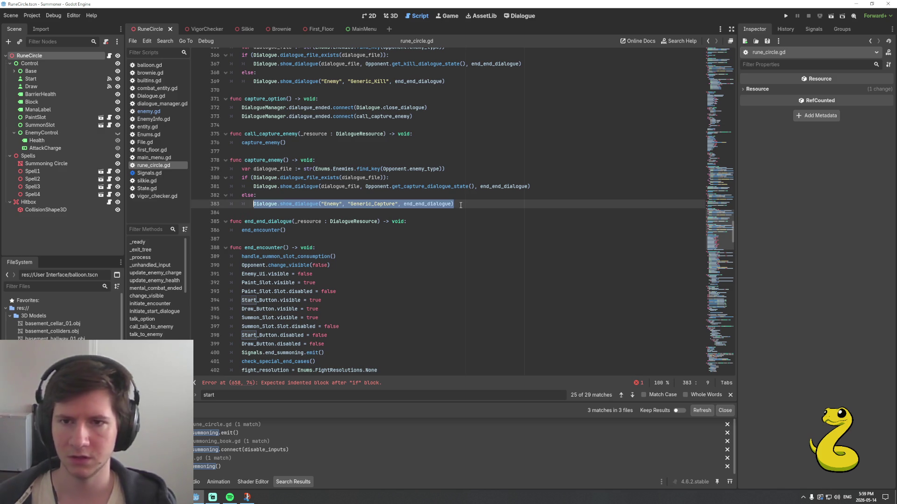
pyautogui.scroll(-4, 447, 221)
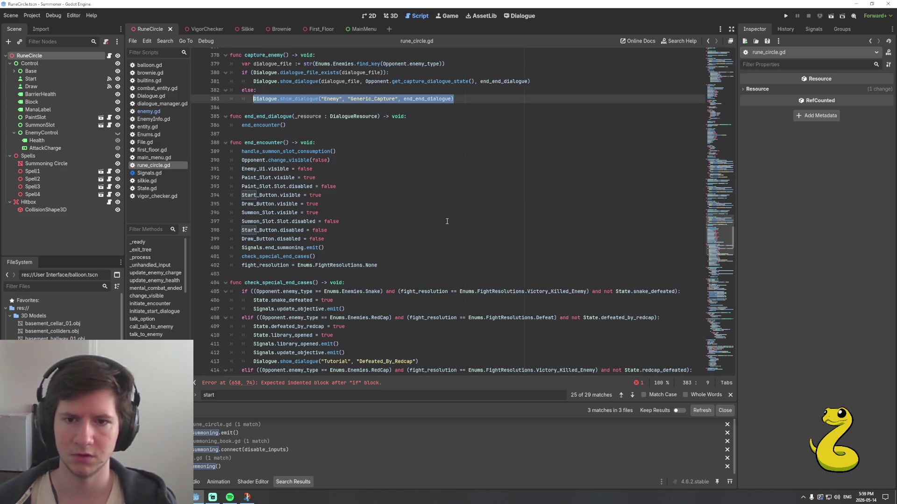
pyautogui.click(403, 269)
pyautogui.press('pagedown')
pyautogui.press('pagedown')
pyautogui.press('pagedown')
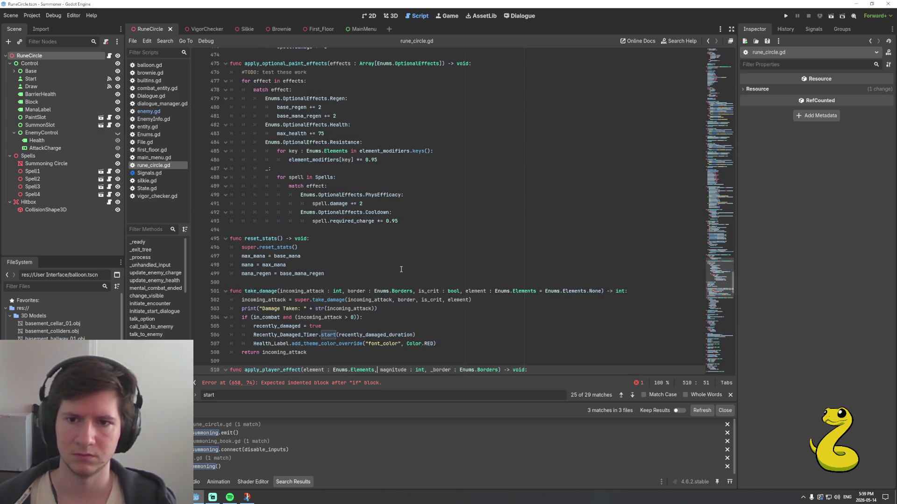
pyautogui.press('pagedown')
pyautogui.press('pagedown')
pyautogui.press('pagedown')
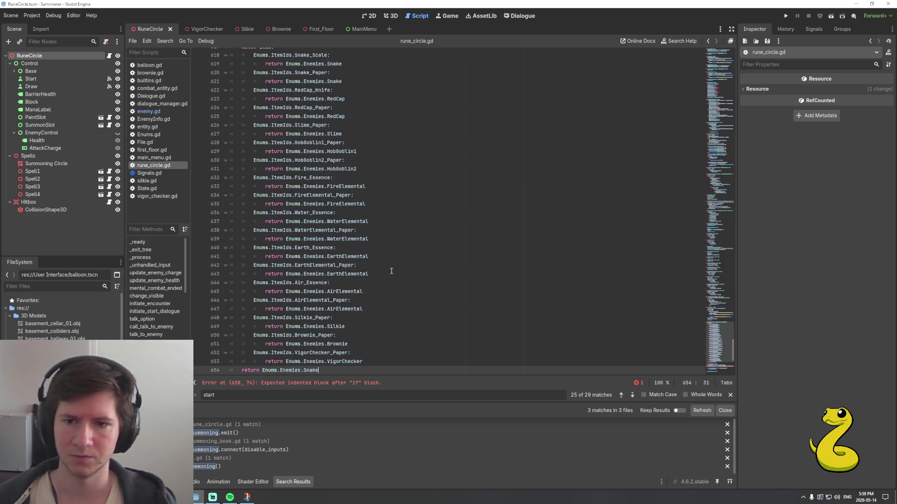
pyautogui.scroll(2, 403, 254)
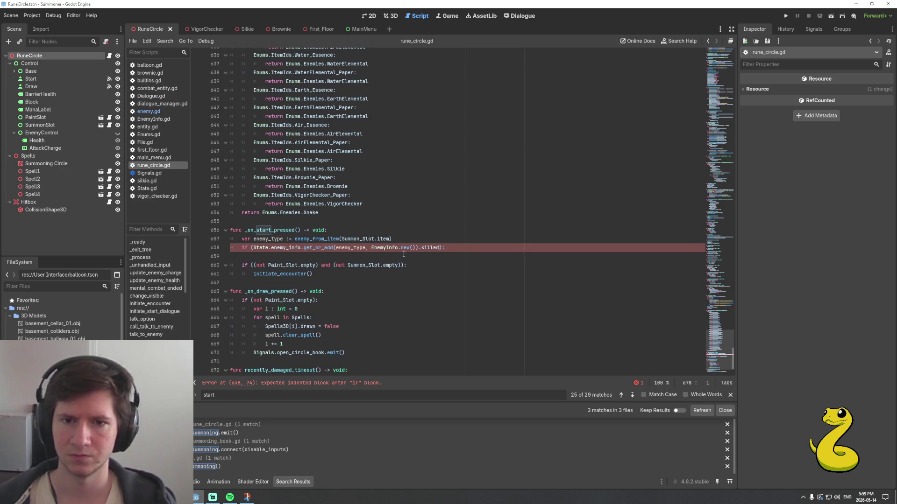
pyautogui.click(452, 248)
pyautogui.press('Return')
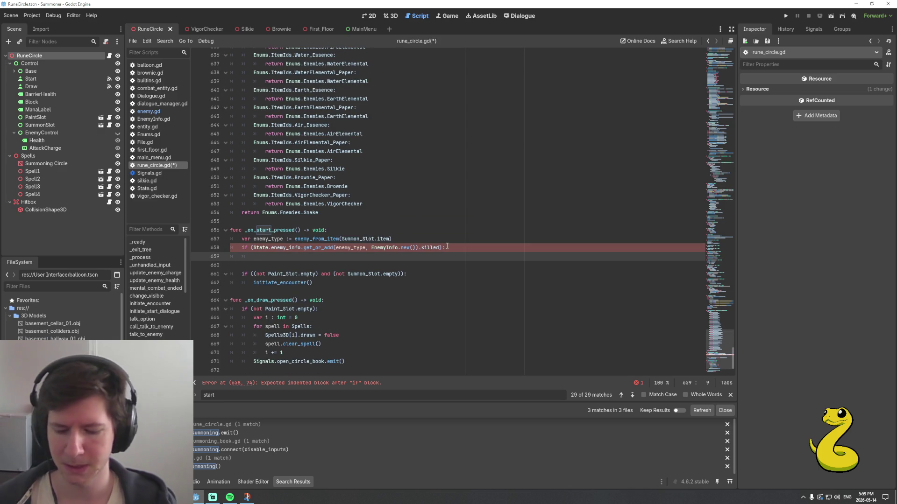
pyautogui.hotkey('ctrl', 'v')
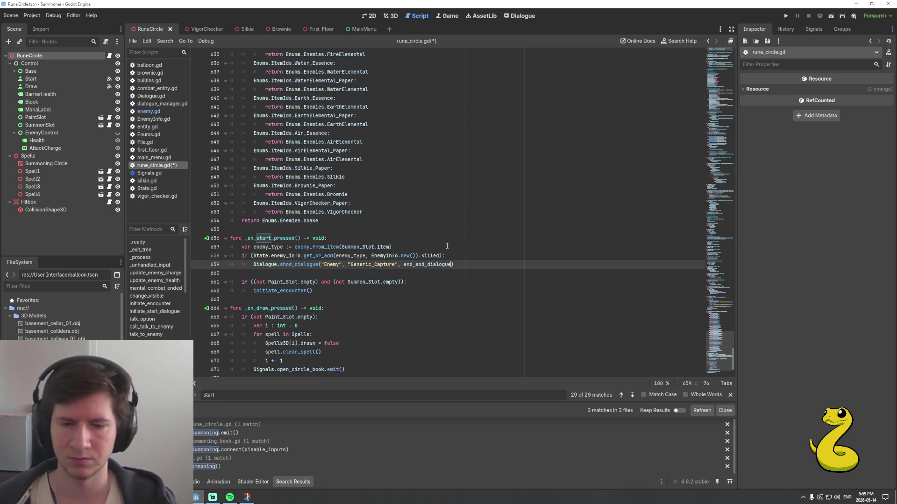
# Change the pasted dialogue title to Summon_Dead_enemy and save rune_circle.gd
pyautogui.hotkey('shift', 'Left')
pyautogui.hotkey('shift', 'Left')
pyautogui.hotkey('shift', 'Left')
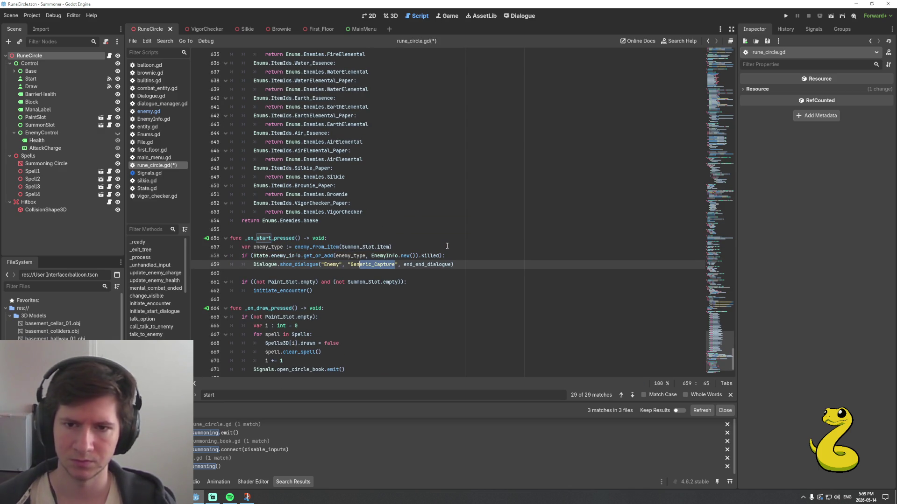
pyautogui.hotkey('shift', 'Left')
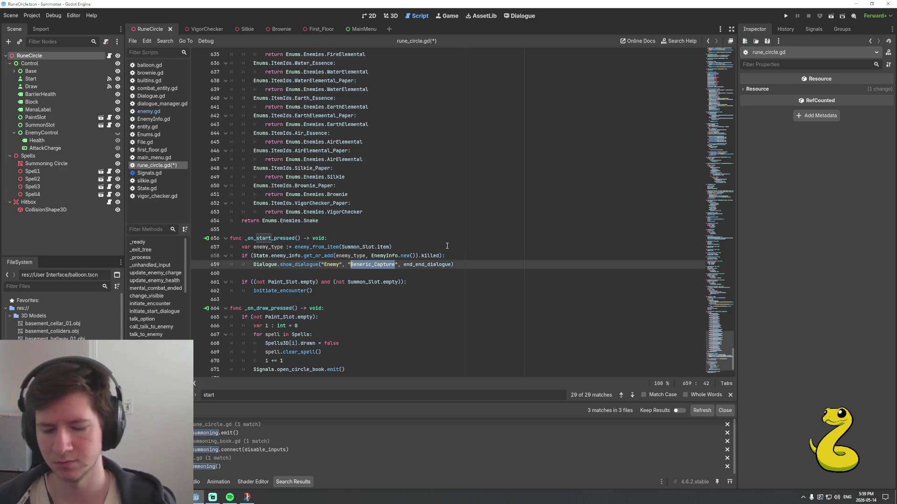
pyautogui.write('Summon_')
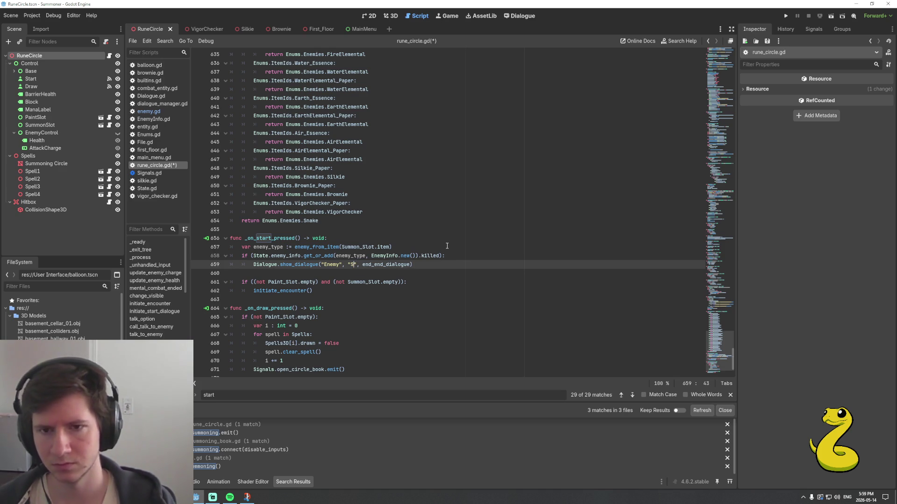
pyautogui.write('Dead_enemy')
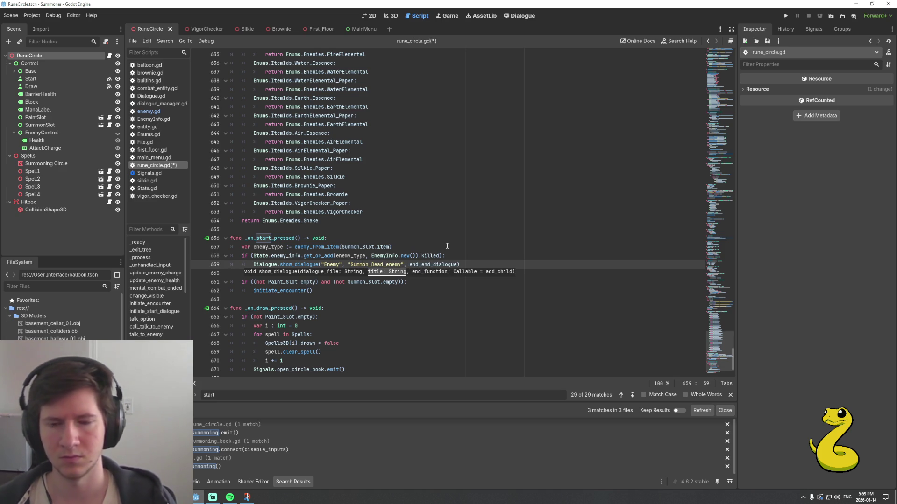
pyautogui.press('End')
pyautogui.hotkey('ctrl', 's')
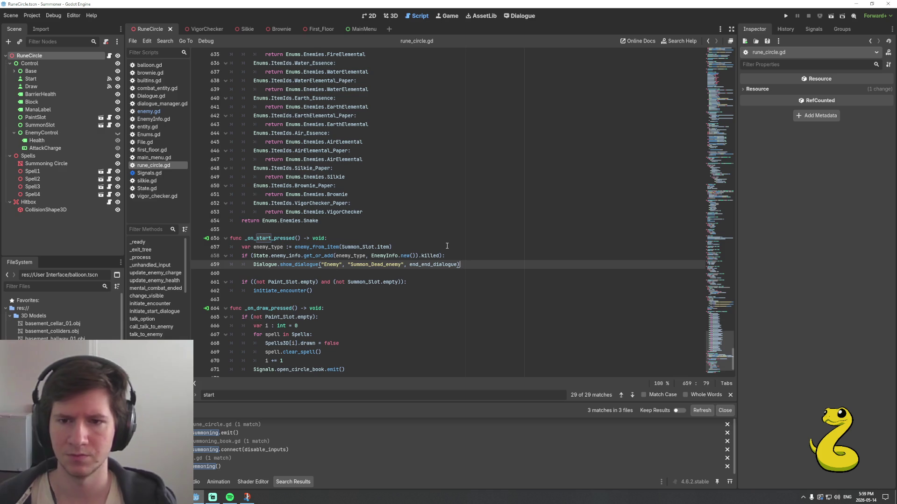
# Add a return line below the Summon_Dead_enemy dialogue call and save the script
pyautogui.press('Return')
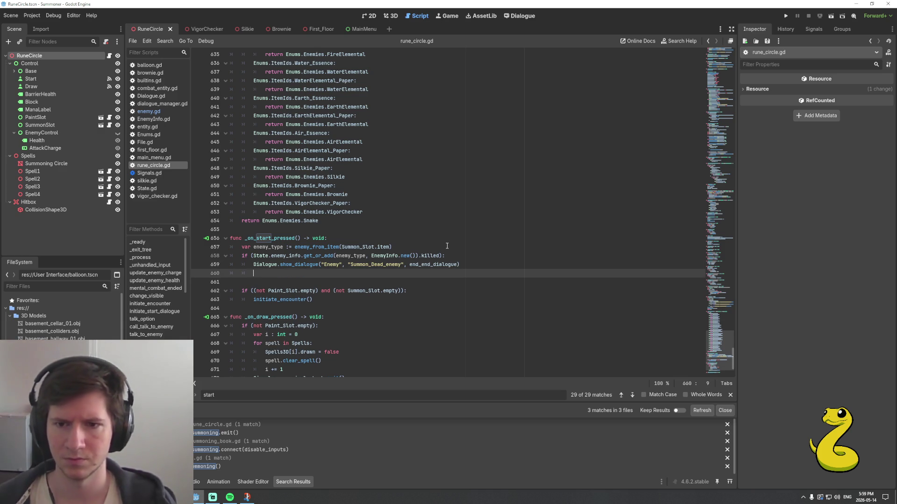
pyautogui.write('return')
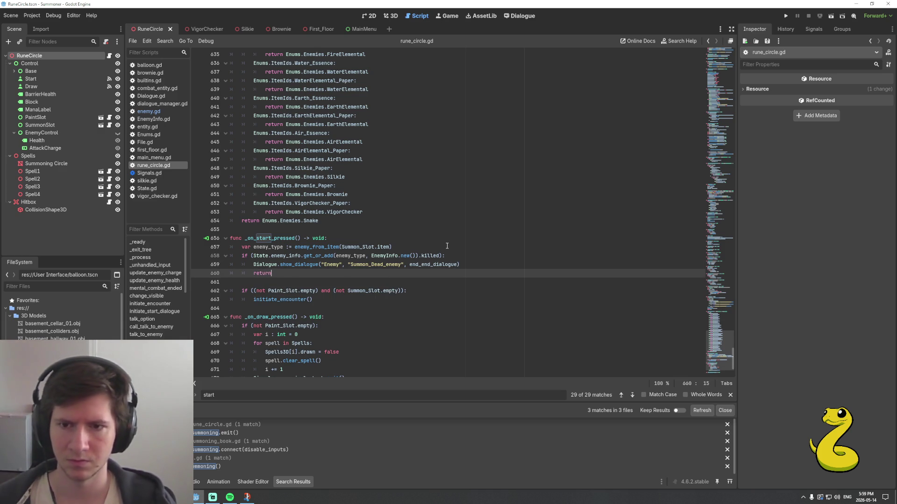
pyautogui.press('Up')
pyautogui.press('End')
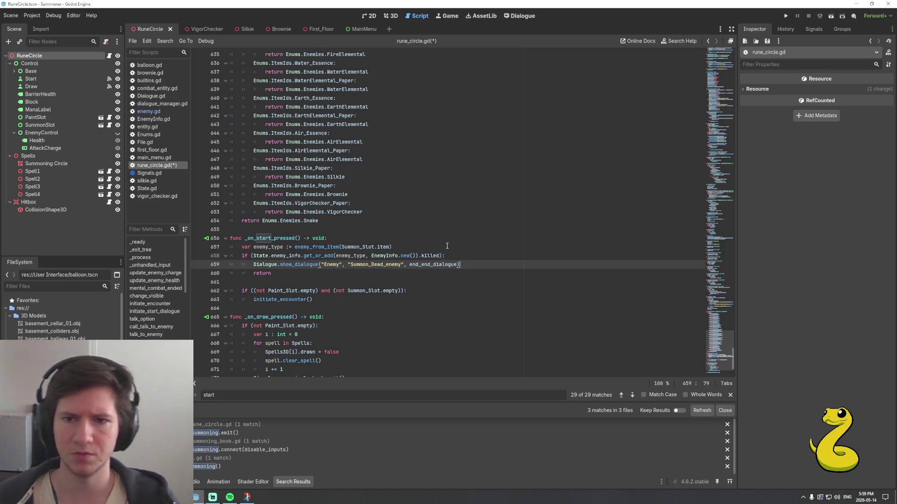
pyautogui.hotkey('ctrl', 's')
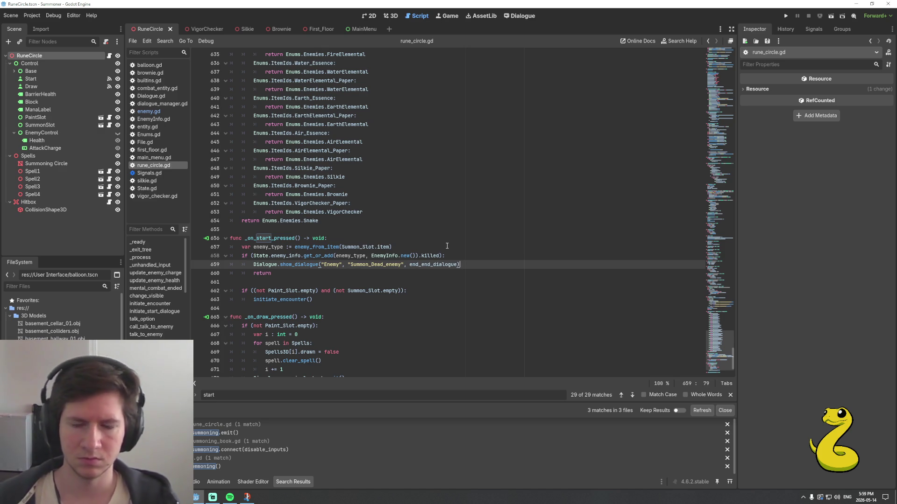
# Pass enemy_type as the argument of the initiate_encounter call
pyautogui.doubleClick(282, 300)
pyautogui.hotkey('ctrl', 'shift', 'f')
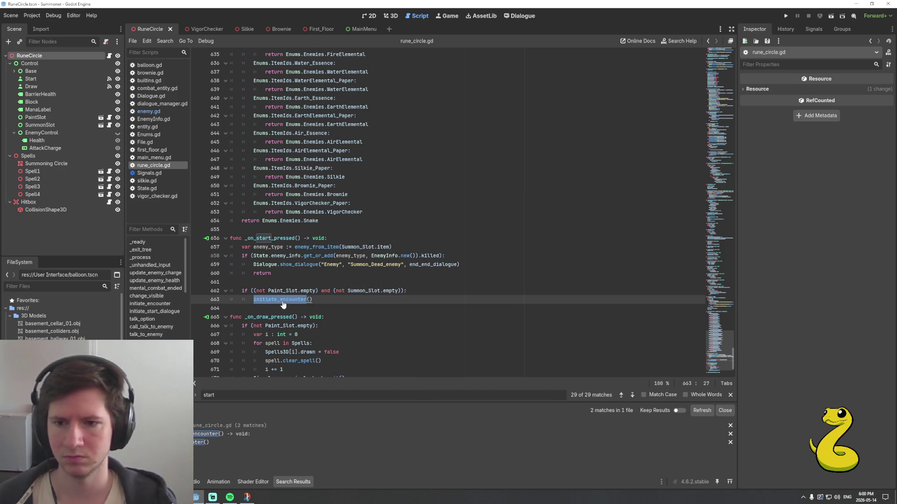
pyautogui.doubleClick(281, 248)
pyautogui.hotkey('ctrl', 'c')
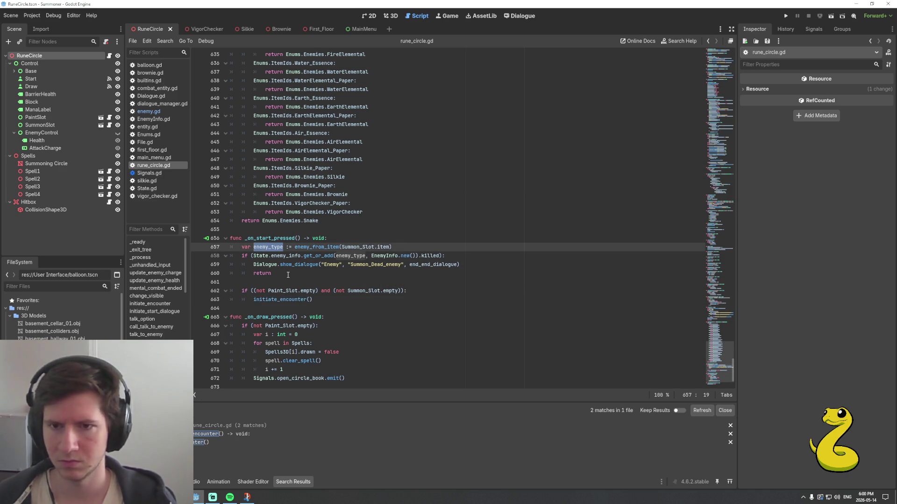
pyautogui.press('Down')
pyautogui.press('Down')
pyautogui.press('Down')
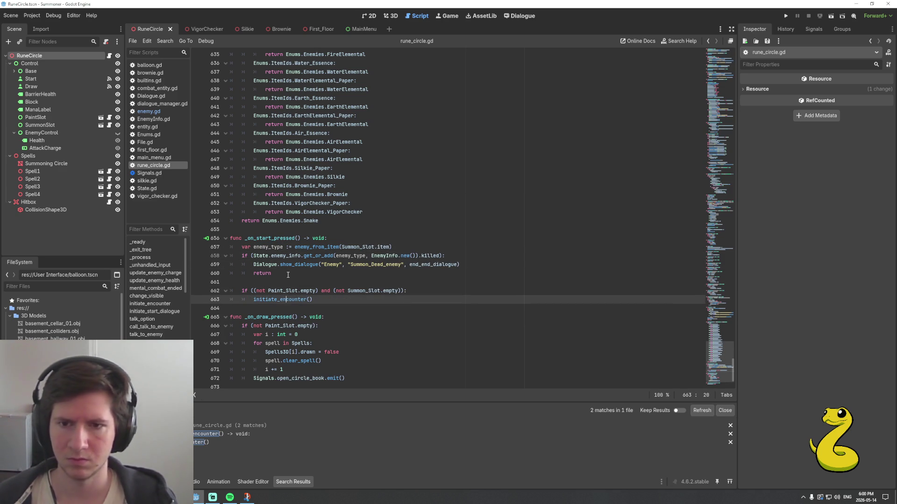
pyautogui.hotkey('ctrl', 'v')
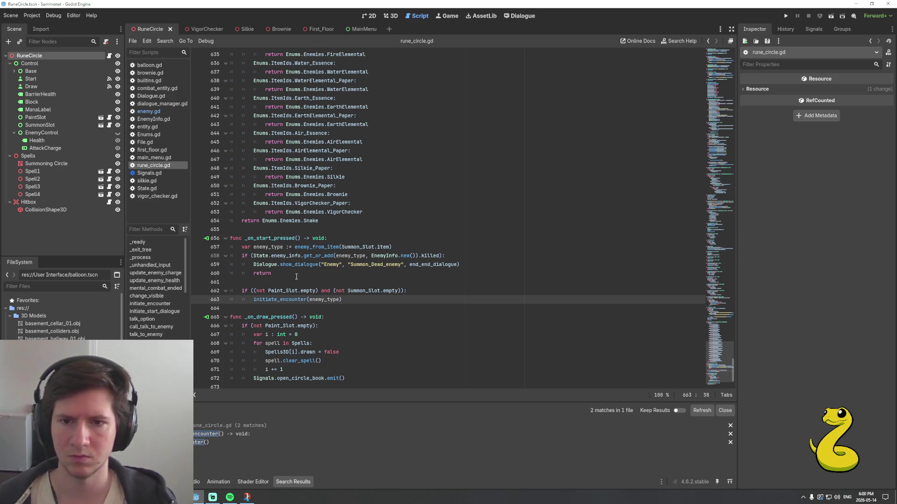
# Give initiate_encounter an enemy_type : Enums.Enemies parameter and save the script
pyautogui.keyDown('ctrl'); pyautogui.click(281, 300); pyautogui.keyUp('ctrl')
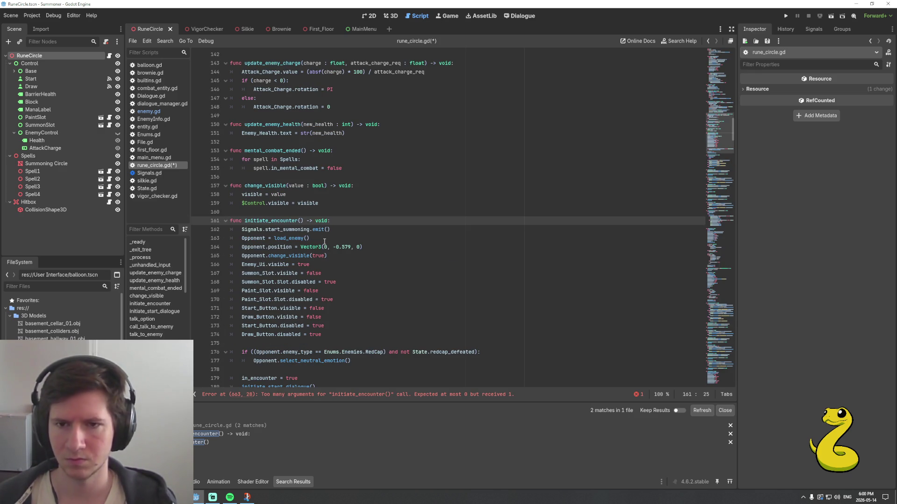
pyautogui.write('enemy_type : E')
pyautogui.write('nums.')
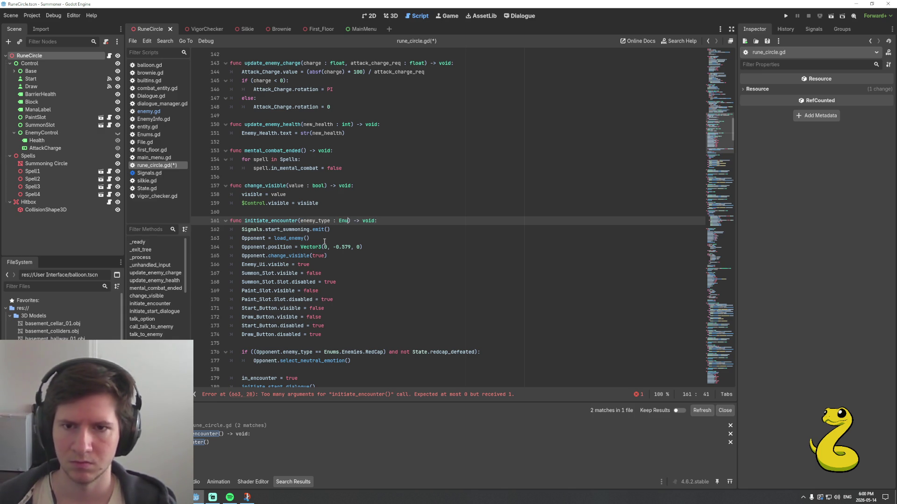
pyautogui.write('Ene')
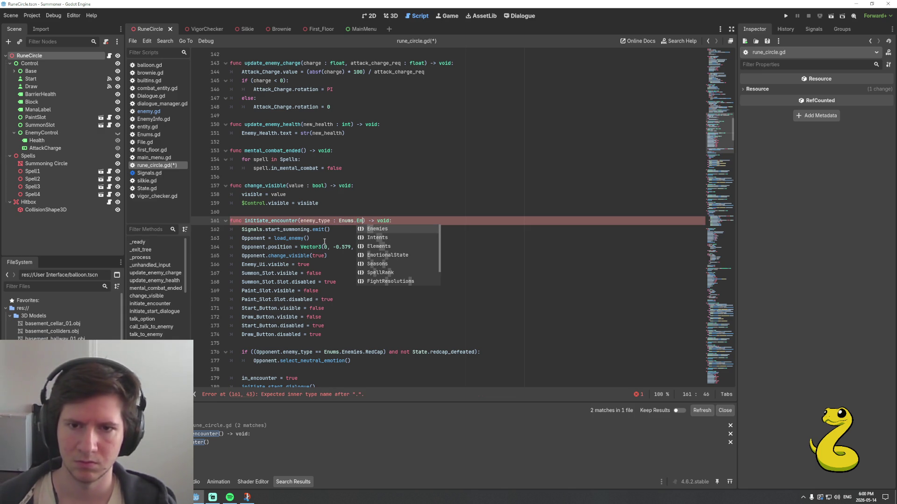
pyautogui.press('Return')
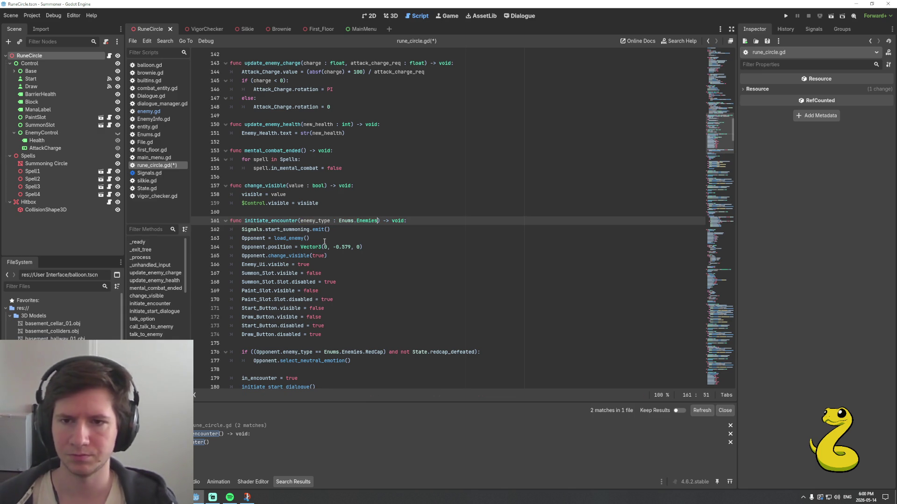
pyautogui.hotkey('ctrl', 's')
# Pass enemy_type into the load_enemy call on line 163
pyautogui.press('Down')
pyautogui.press('Down')
pyautogui.press('Left')
pyautogui.write('enemy_type')
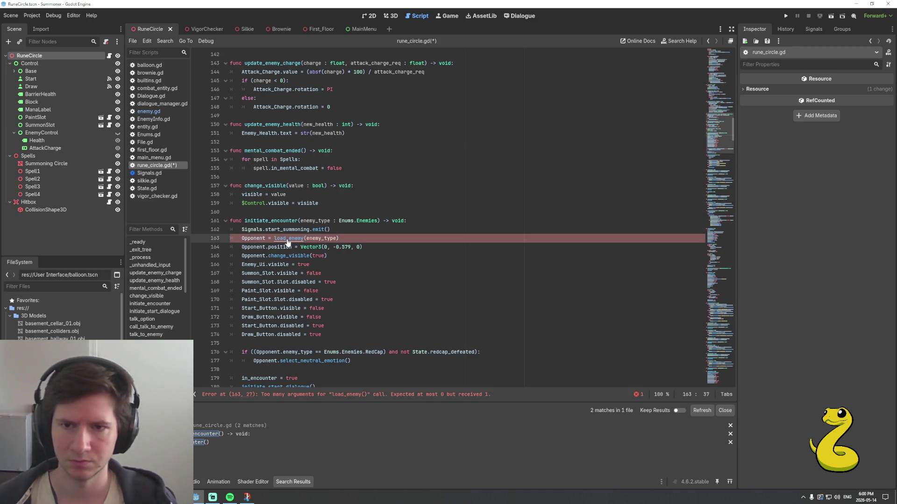
pyautogui.keyDown('ctrl'); pyautogui.click(288, 239); pyautogui.keyUp('ctrl')
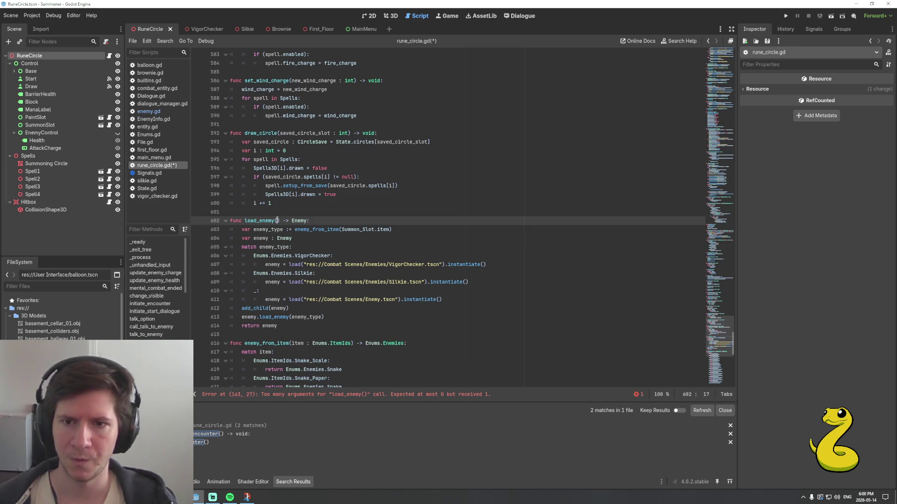
# Add an enemy_type : Enums.Enemies parameter to the load_enemy definition
pyautogui.write('enemy_type : Enums.En')
pyautogui.press('Return')
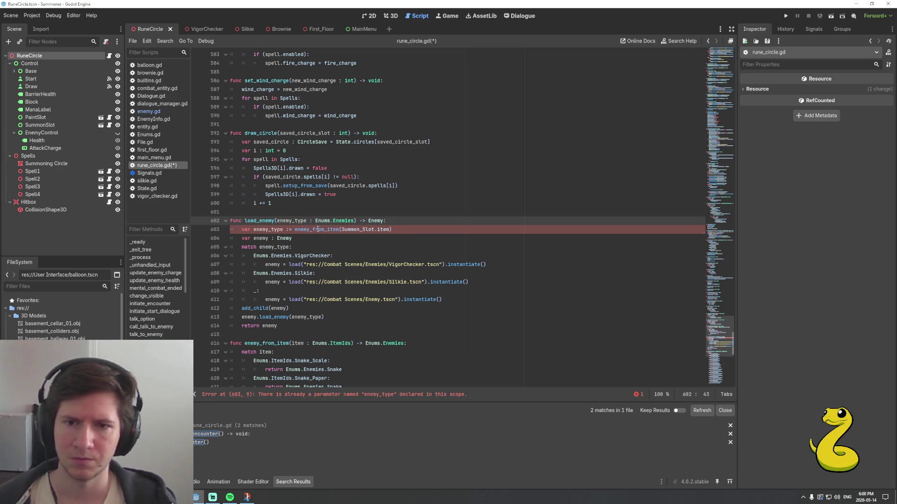
pyautogui.doubleClick(318, 229)
pyautogui.scroll(-3, 346, 223)
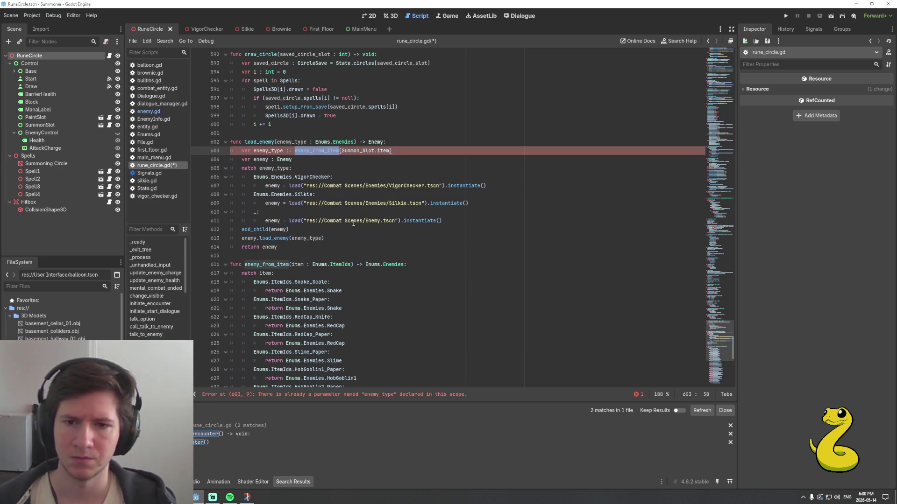
pyautogui.scroll(2, 394, 214)
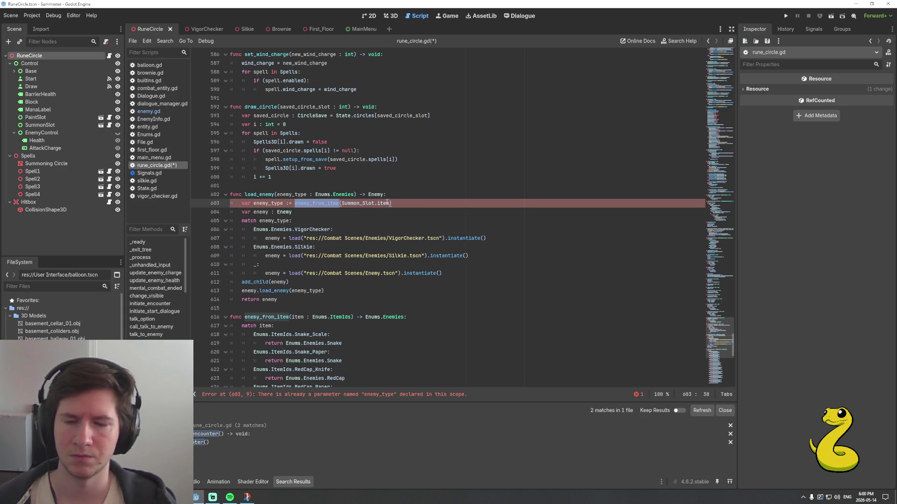
# Delete the redundant enemy_from_item(Summon_Slot.item) line on 603 and save rune_circle.gd
pyautogui.click(410, 207)
pyautogui.hotkey('shift', 'Home')
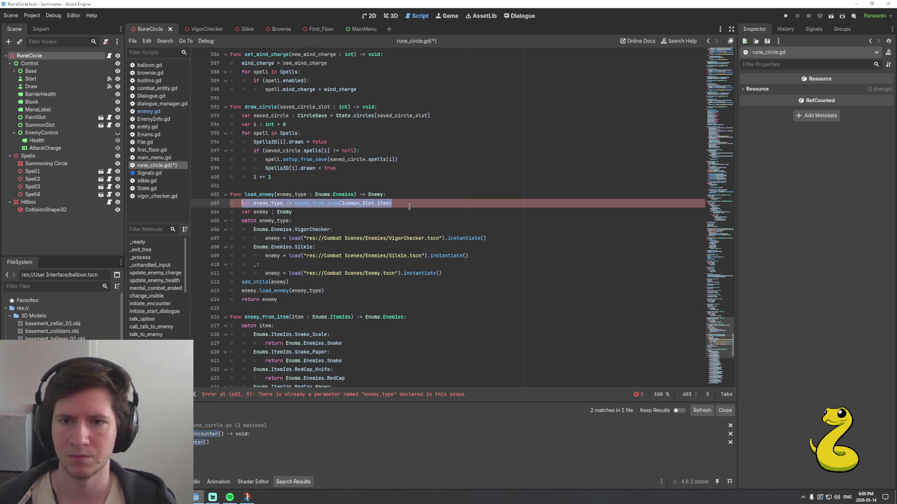
pyautogui.press('BackSpace')
pyautogui.press('BackSpace')
pyautogui.press('BackSpace')
pyautogui.hotkey('ctrl', 's')
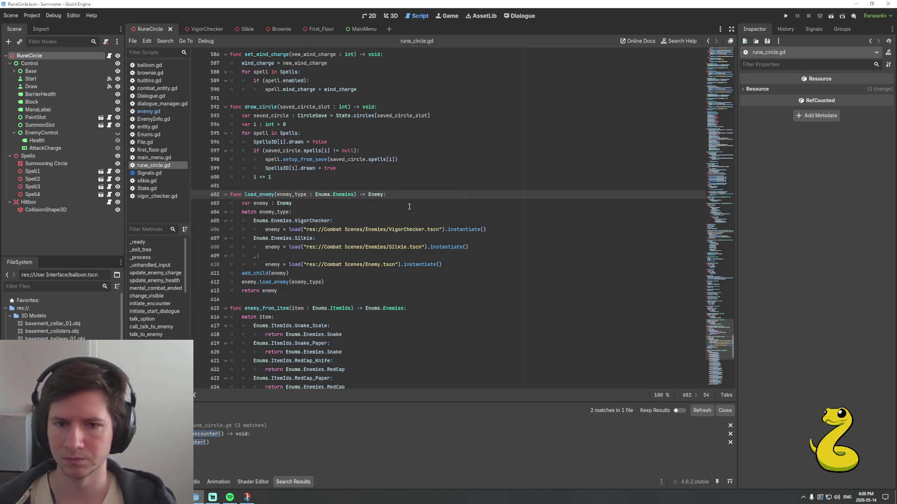
pyautogui.scroll(-2, 381, 215)
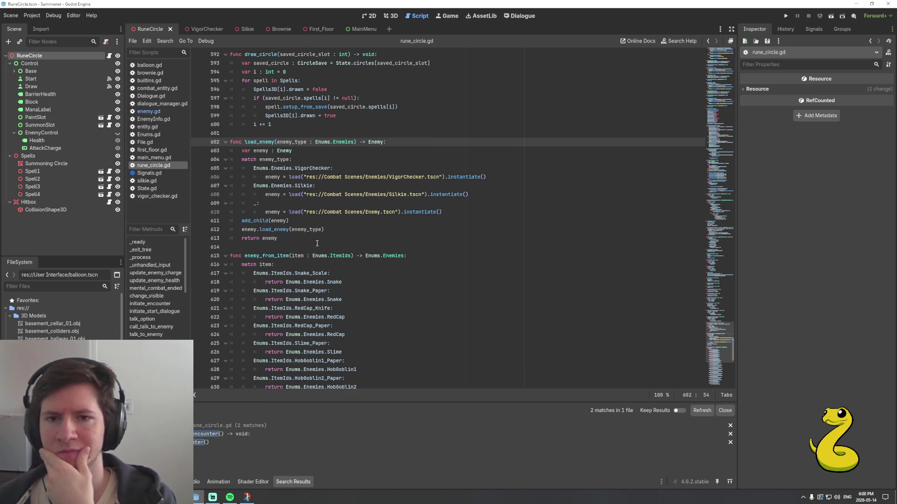
# Review the kill and Generic_Capture dialogue code in rune_circle.gd, then run the project with F5
pyautogui.scroll(-2, 317, 243)
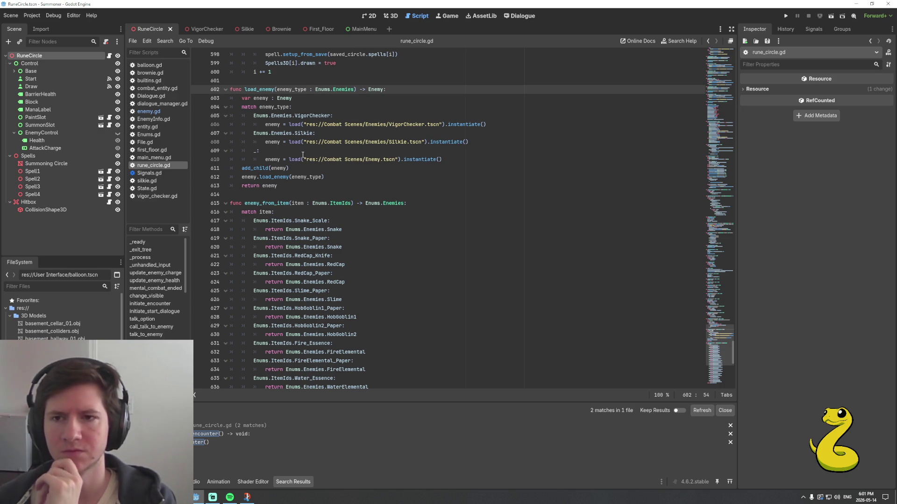
pyautogui.scroll(-8, 322, 205)
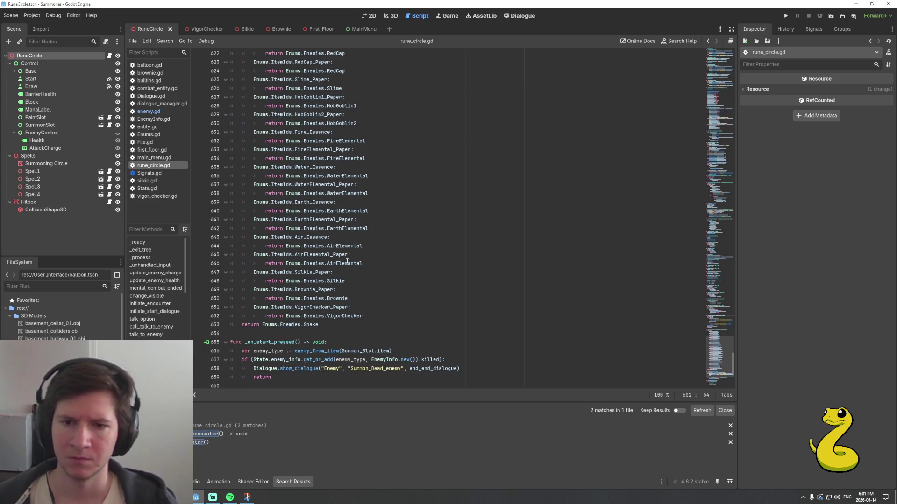
pyautogui.scroll(7, 347, 262)
pyautogui.scroll(11, 358, 272)
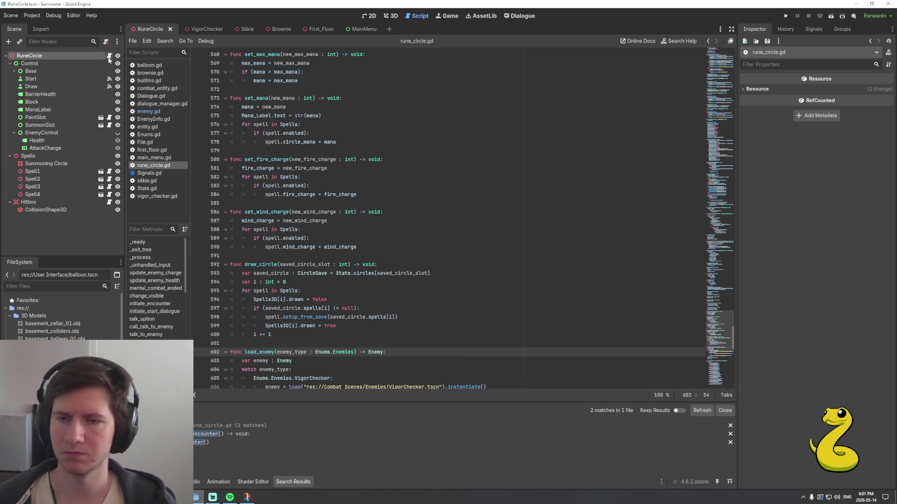
pyautogui.scroll(4, 307, 192)
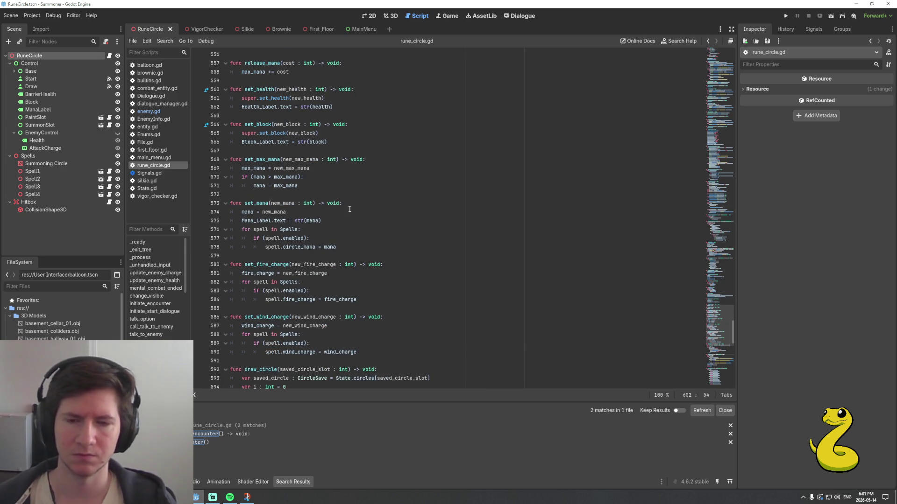
pyautogui.hotkey('ctrl', 'z')
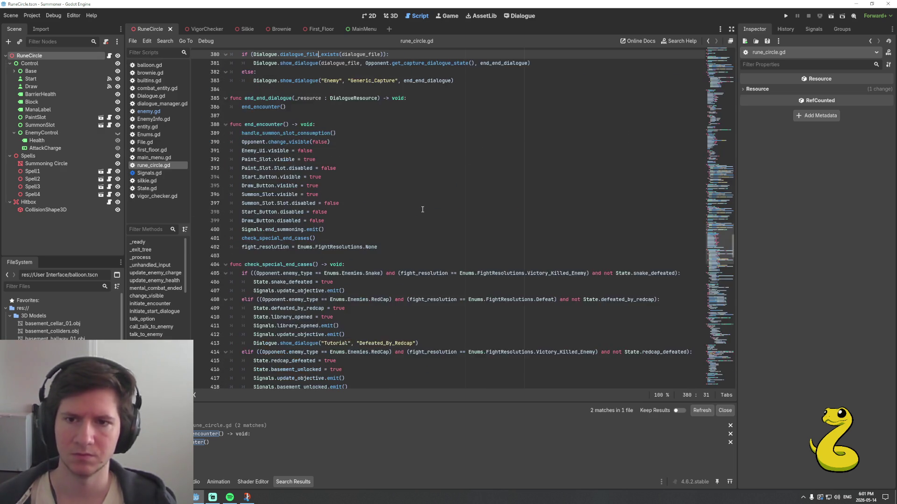
pyautogui.hotkey('ctrl', 'z')
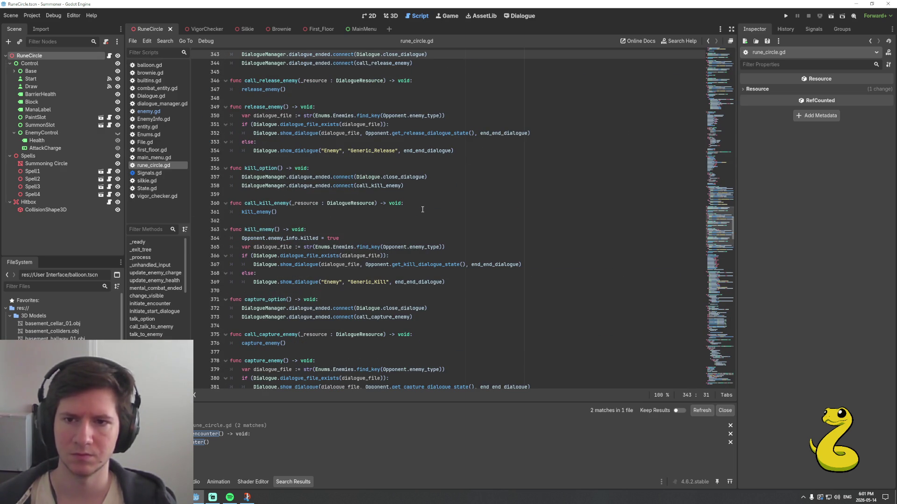
pyautogui.scroll(-4, 422, 209)
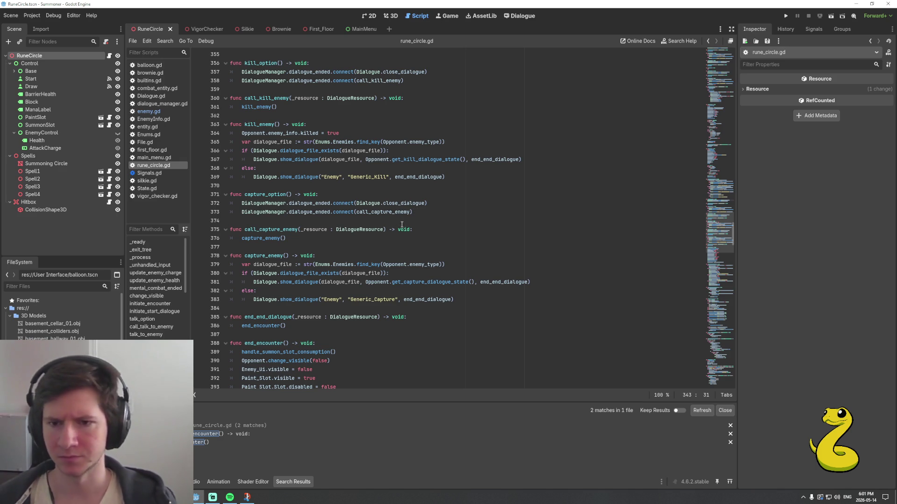
pyautogui.scroll(-2, 402, 224)
pyautogui.click(445, 249)
pyautogui.scroll(-1, 454, 247)
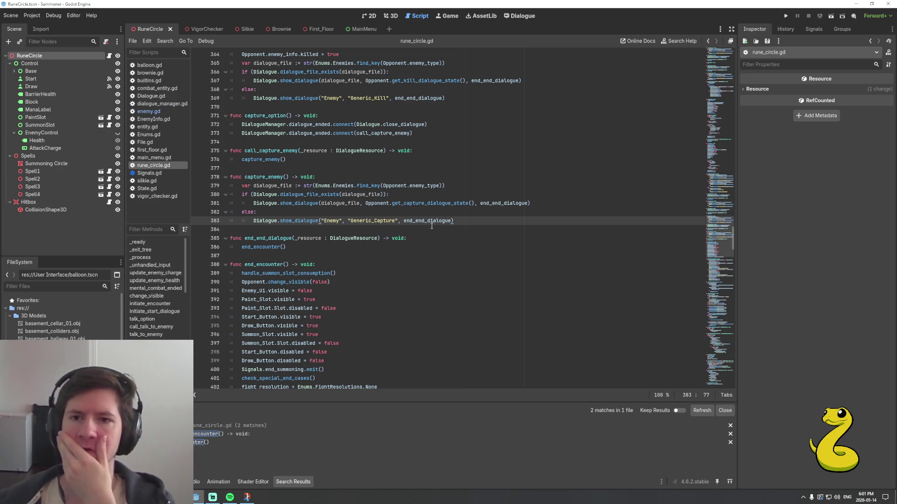
pyautogui.press('F5')
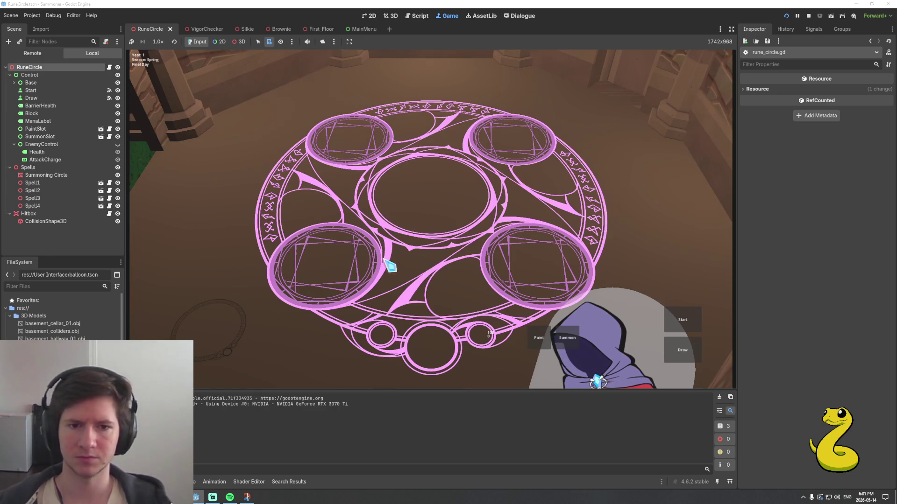
# Choose the Snake_Paper card and start the summoning encounter with the snake
pyautogui.click(539, 341)
pyautogui.click(214, 103)
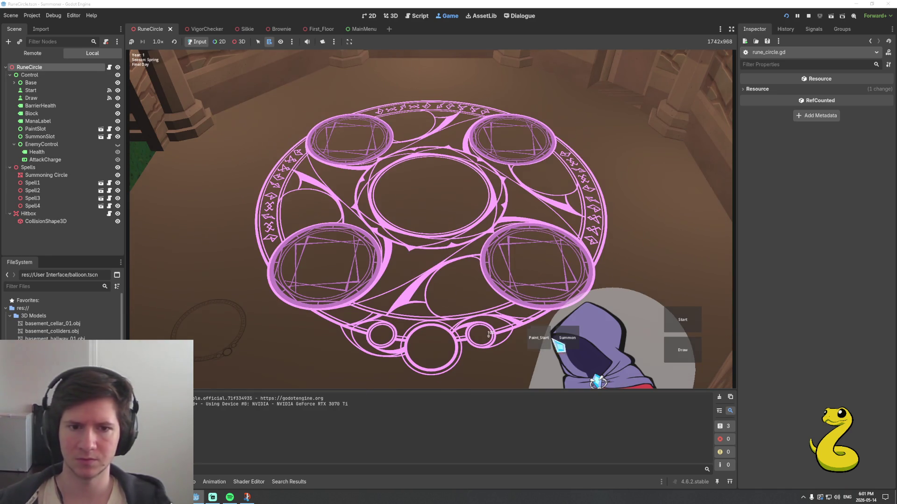
pyautogui.click(539, 339)
pyautogui.click(260, 96)
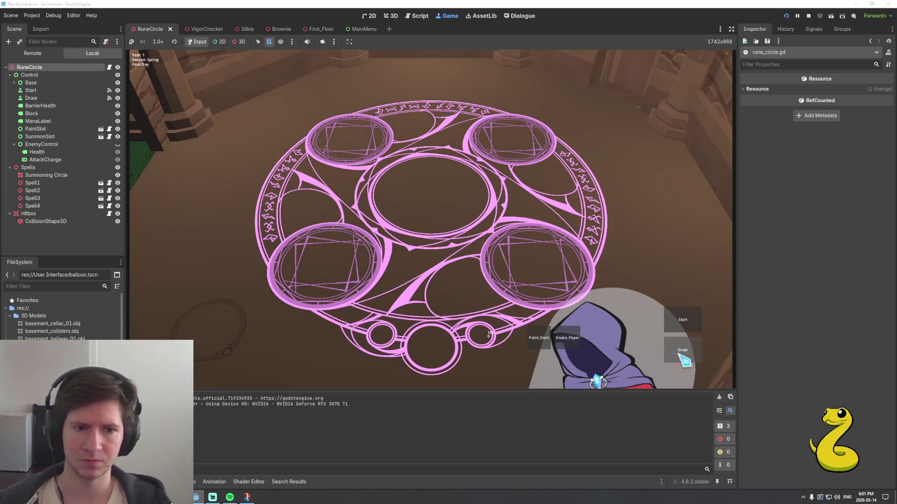
pyautogui.click(682, 350)
pyautogui.click(383, 236)
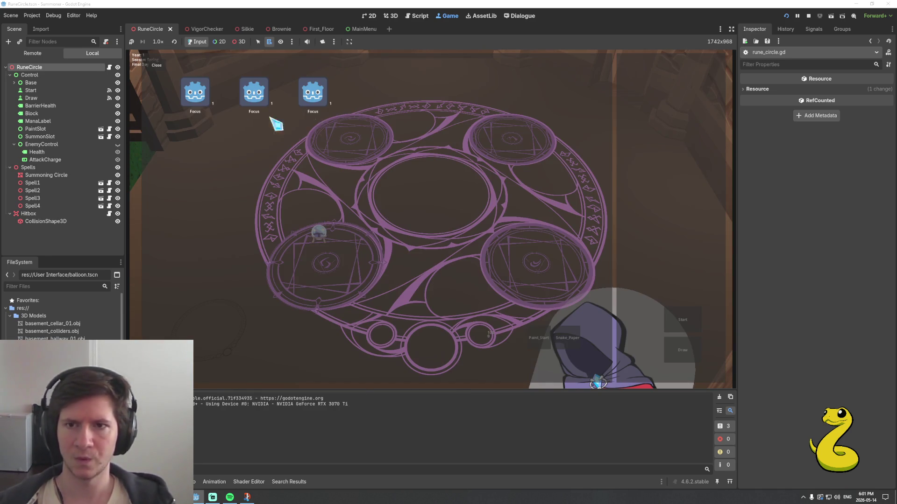
pyautogui.click(202, 92)
pyautogui.click(682, 319)
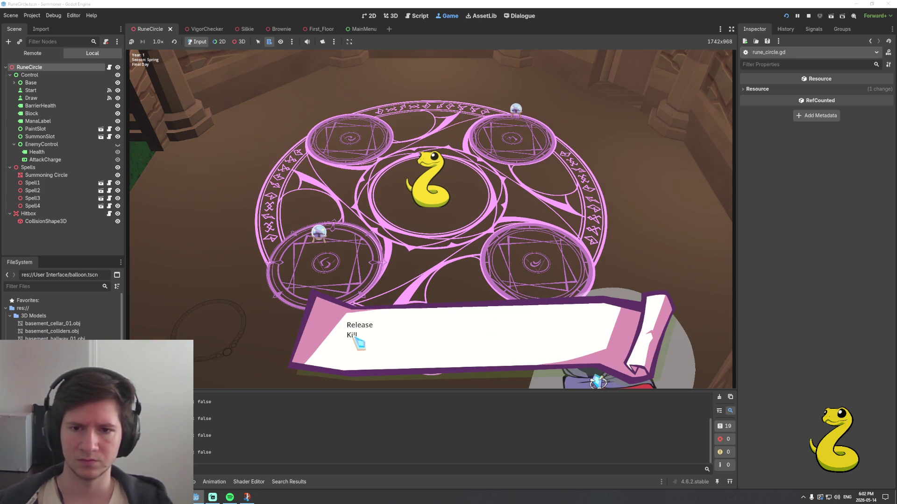
# Kill the snake, then summon it again to trigger the missing Summon_Dead_enemy error
pyautogui.click(355, 336)
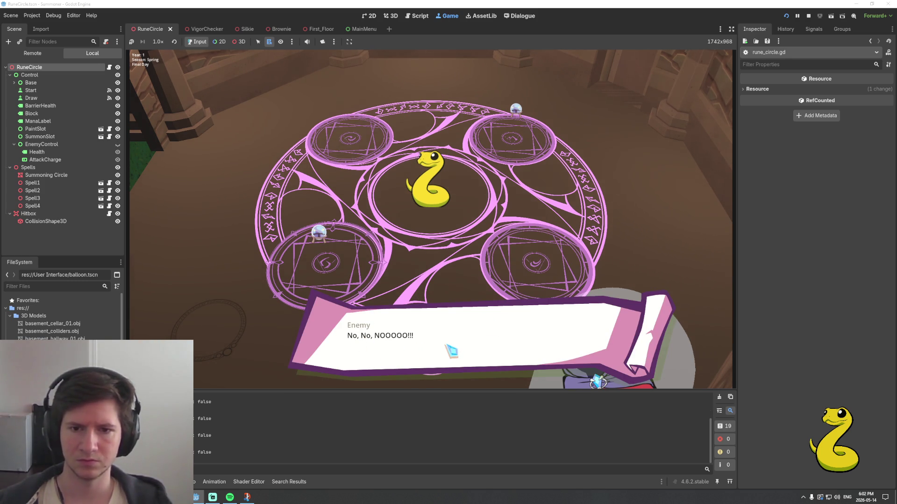
pyautogui.click(448, 346)
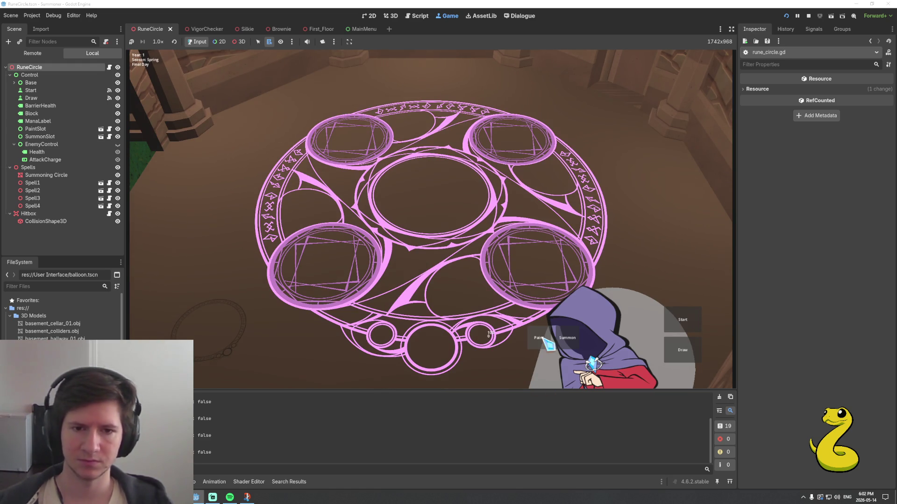
pyautogui.click(546, 344)
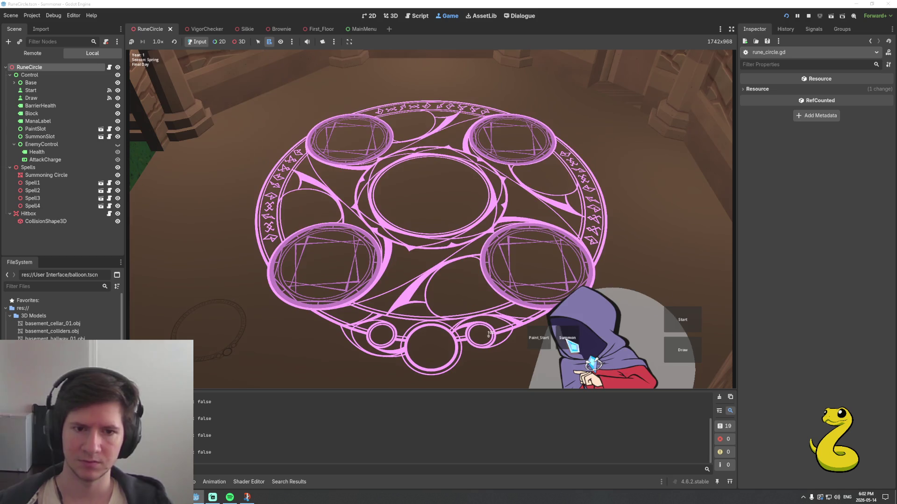
pyautogui.click(574, 346)
pyautogui.click(254, 91)
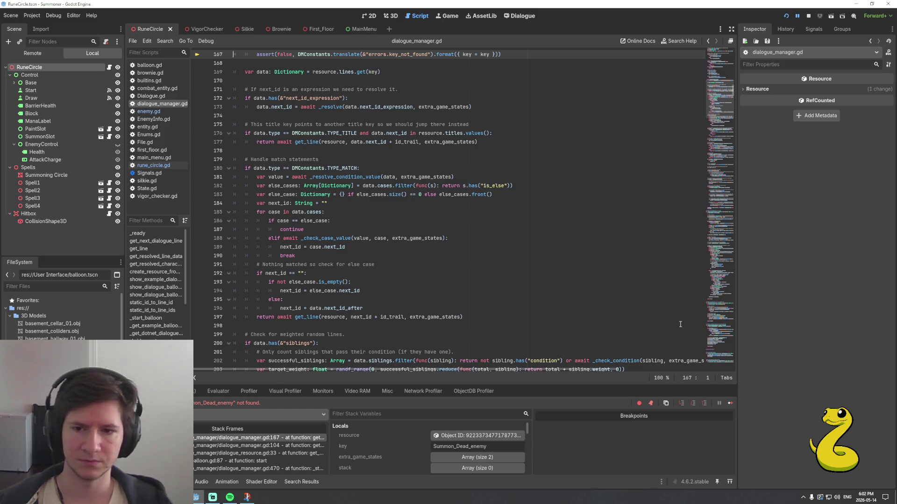
# Resume past the debugger break and view the end of the Enemy dialogue file
pyautogui.click(731, 403)
pyautogui.click(732, 403)
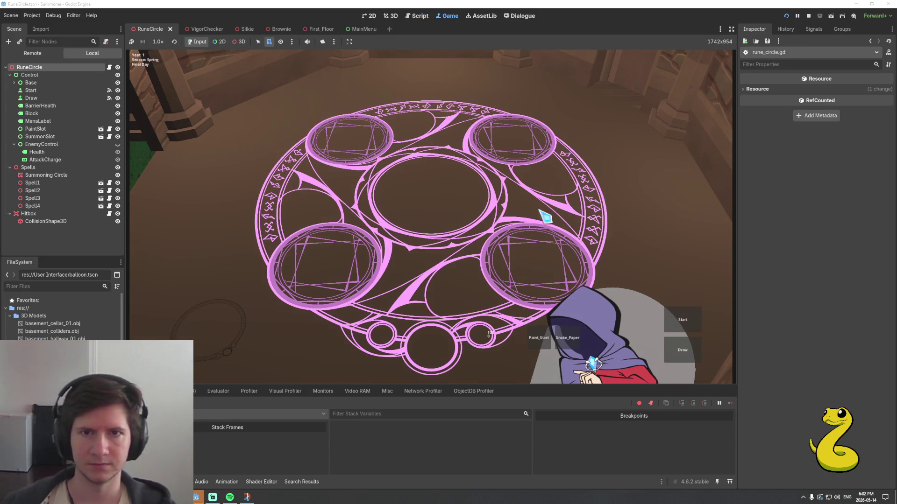
pyautogui.click(515, 18)
pyautogui.scroll(-4, 375, 273)
pyautogui.click(324, 265)
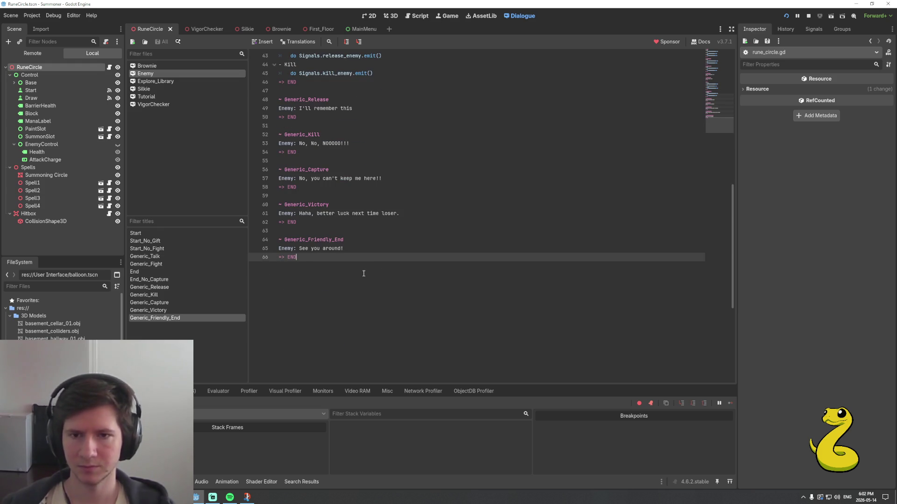
# Copy the Summon_Dead_enemy title from rune_circle.gd and add a blank line after Generic_Friendly_End in Enemy dialogue
pyautogui.click(421, 18)
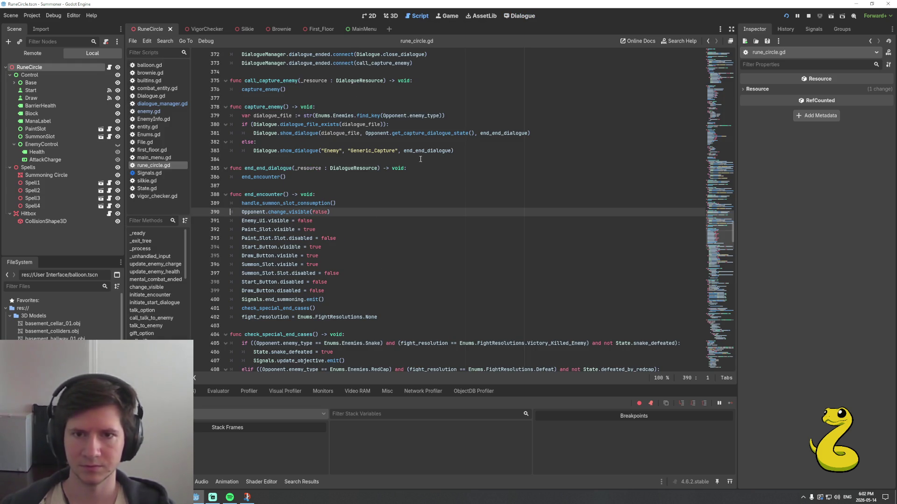
pyautogui.scroll(-13, 420, 159)
pyautogui.scroll(-15, 428, 234)
pyautogui.press('pagedown')
pyautogui.press('pagedown')
pyautogui.press('pagedown')
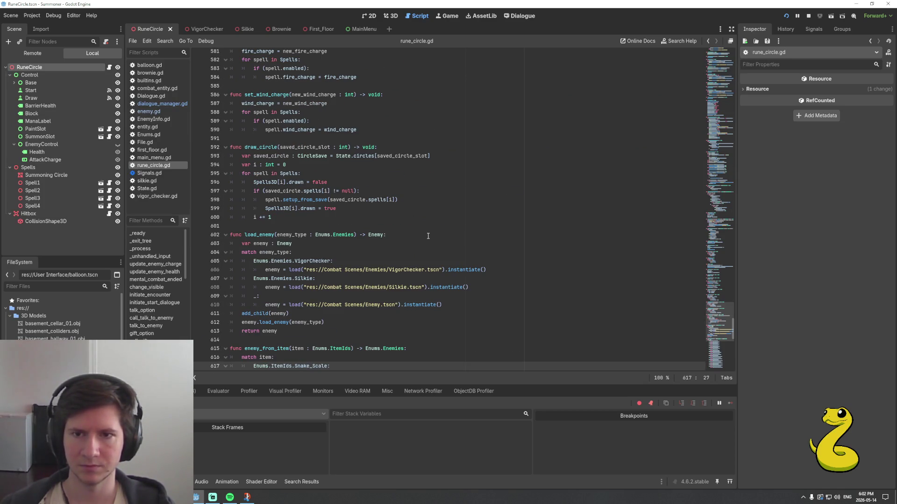
pyautogui.scroll(-5, 428, 236)
pyautogui.scroll(13, 427, 239)
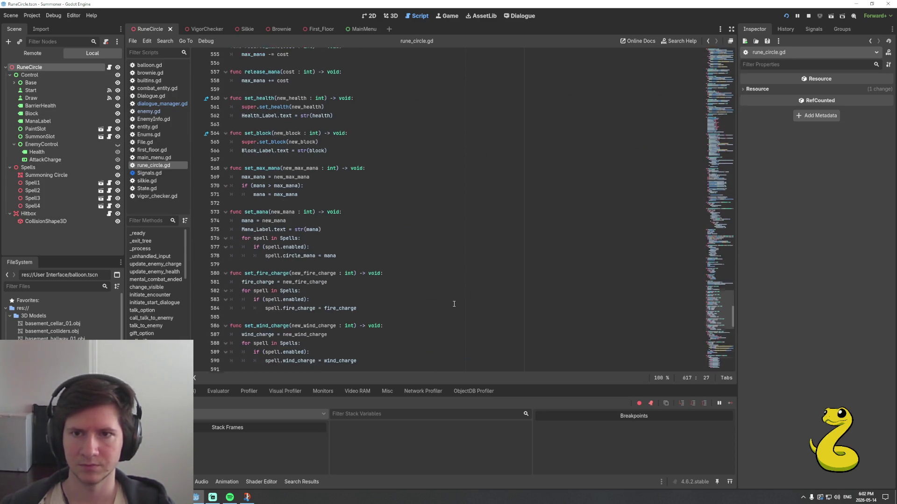
pyautogui.scroll(5, 454, 304)
pyautogui.hotkey('ctrl', 'End')
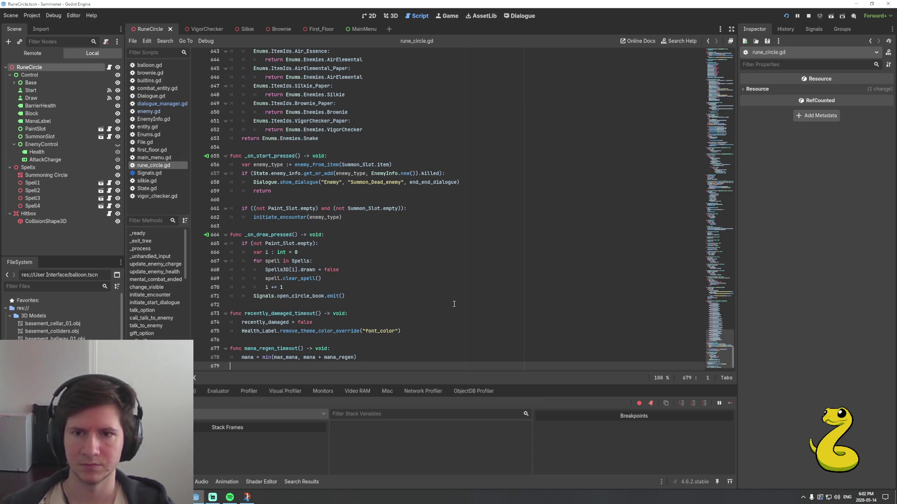
pyautogui.scroll(3, 439, 290)
pyautogui.doubleClick(378, 260)
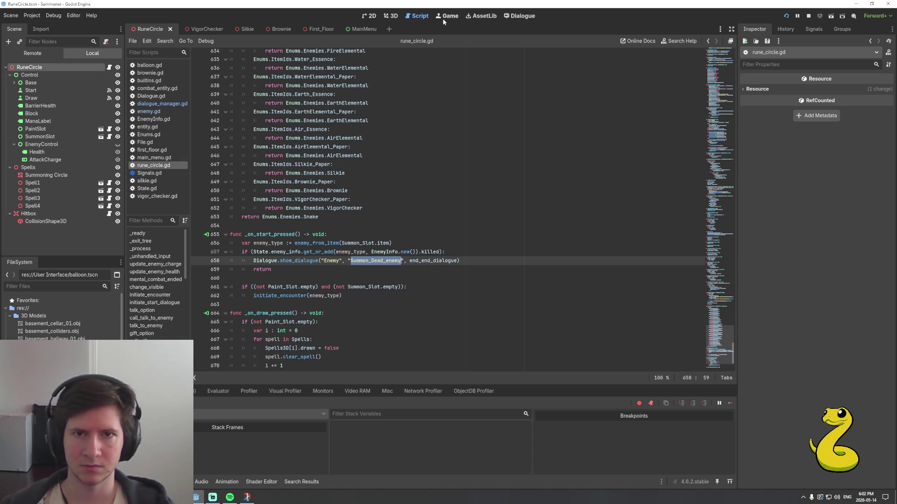
pyautogui.click(522, 17)
pyautogui.press('Return')
pyautogui.press('Return')
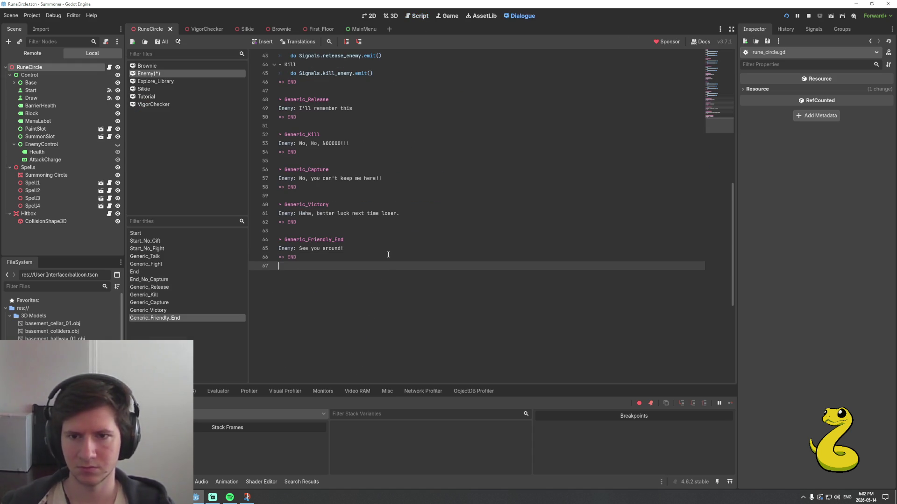
# Add a '~ Summon_Dead_enemy' title with the line 'Nothing appears. The creature must not be alive anymore...'
pyautogui.write('~ Summon_Dead_enemy')
pyautogui.press('Return')
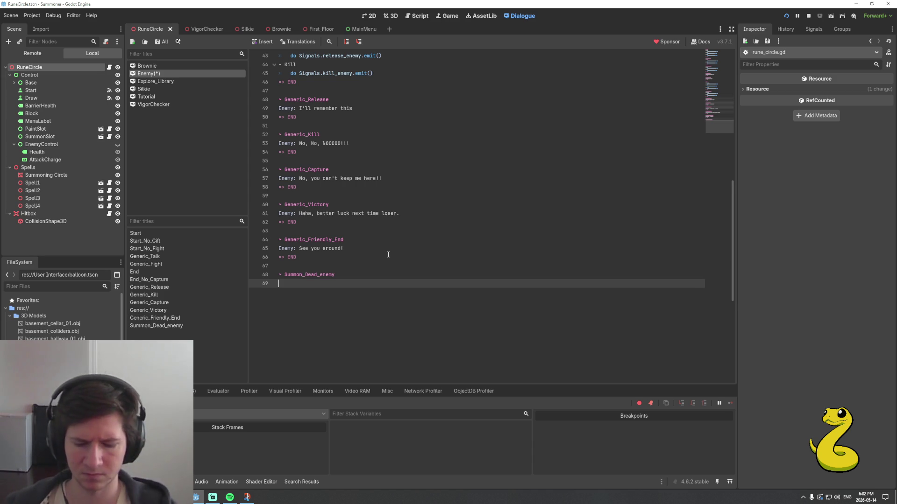
pyautogui.write('Nothing ')
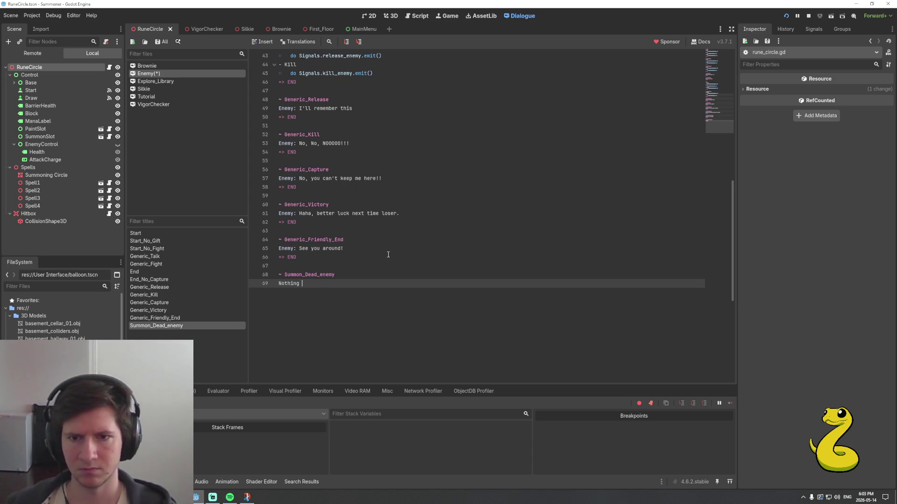
pyautogui.write('appears')
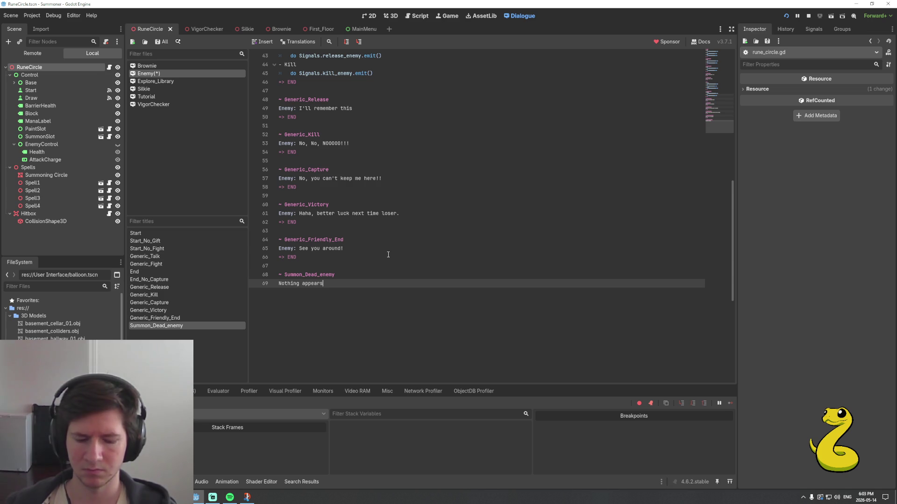
pyautogui.write('.')
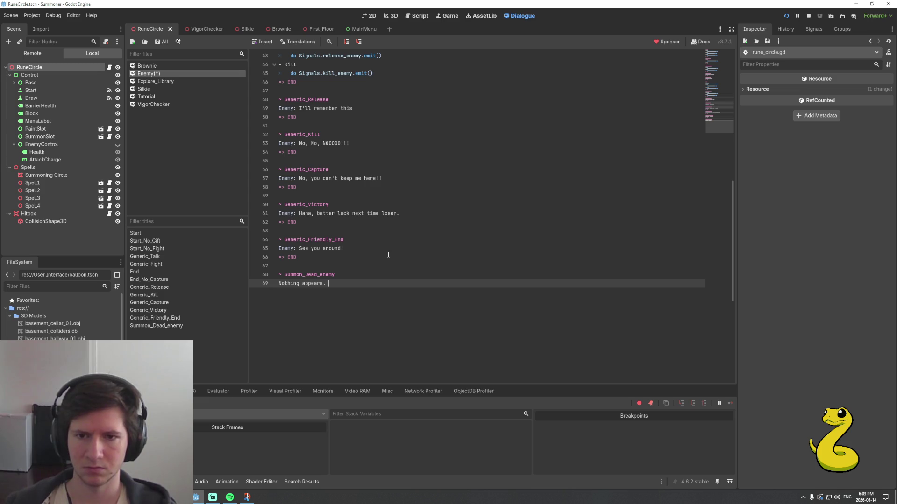
pyautogui.write('The c')
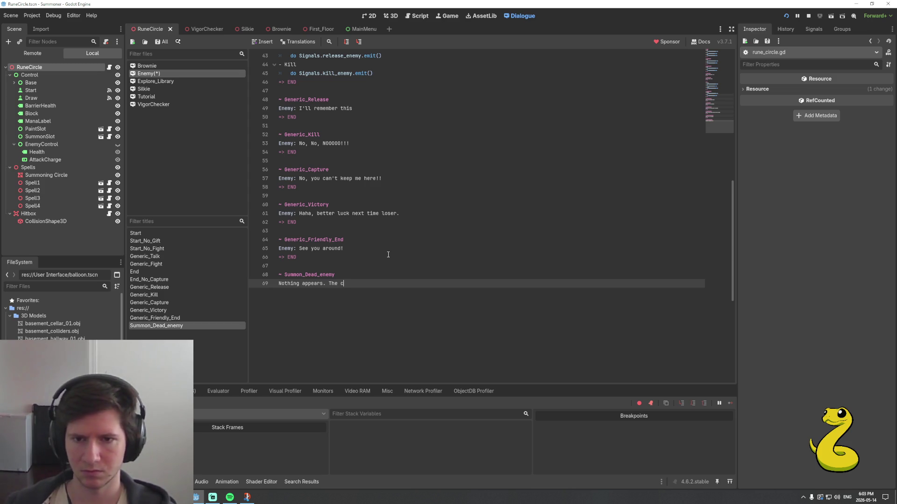
pyautogui.write('reature must not')
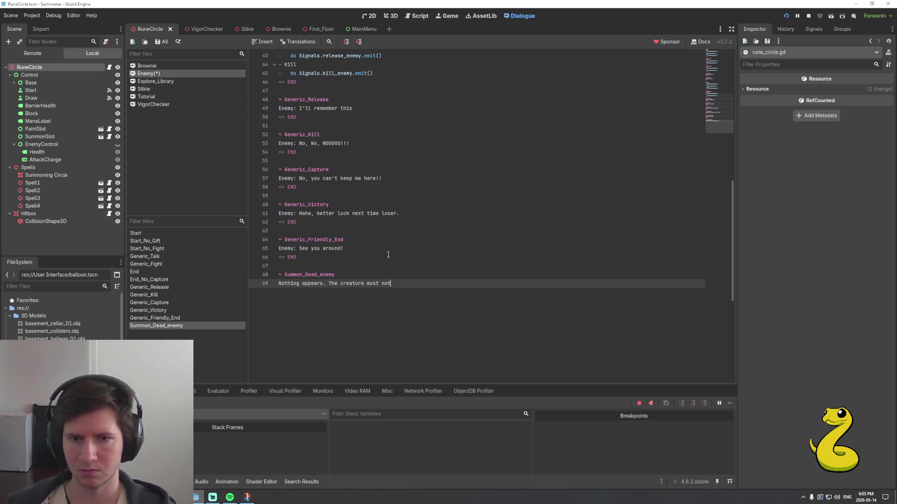
pyautogui.write(' be alive')
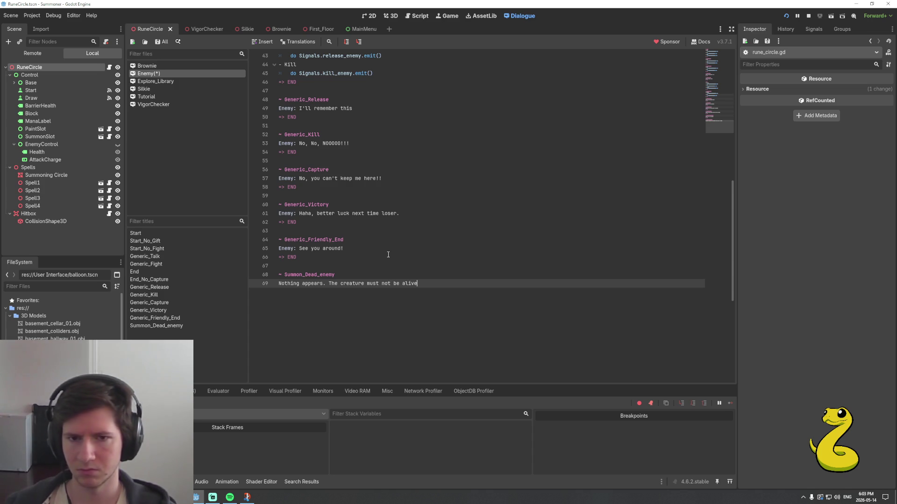
pyautogui.write('any')
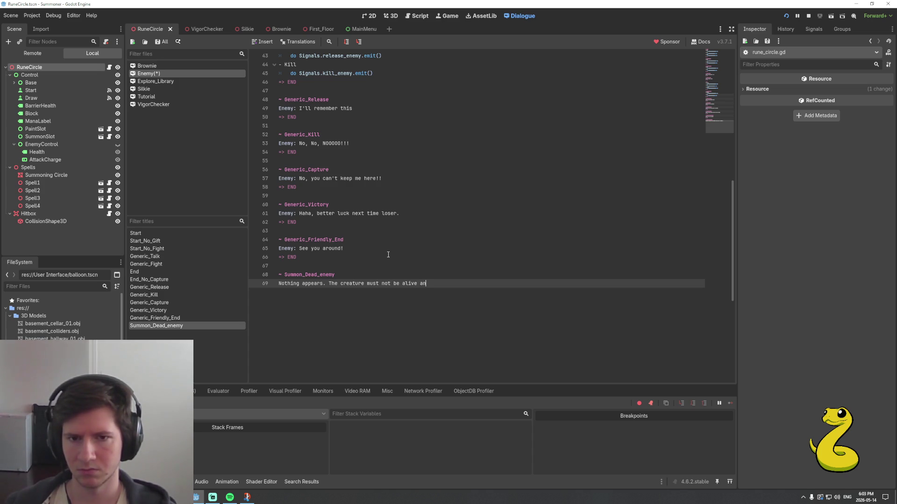
pyautogui.press('BackSpace')
pyautogui.write('more...')
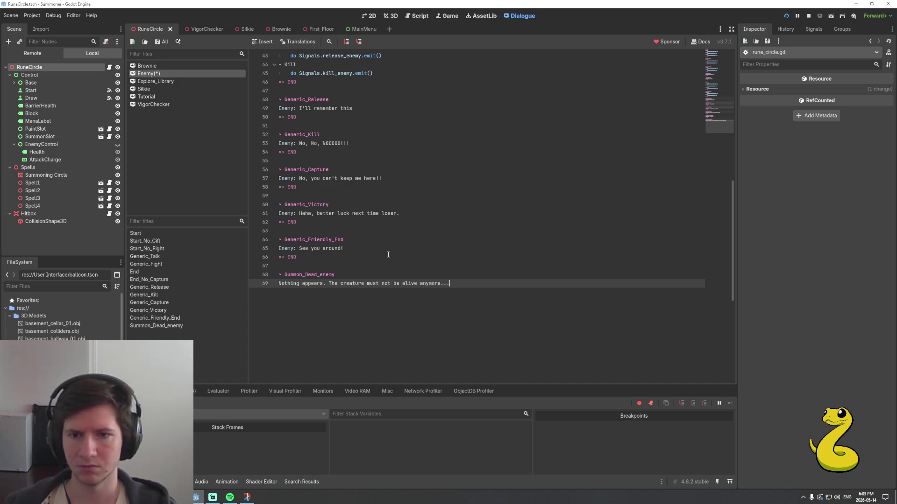
# End the Summon_Dead_enemy block with '=> END', save the Enemy dialogue, and run the game
pyautogui.press('Return')
pyautogui.write('=>')
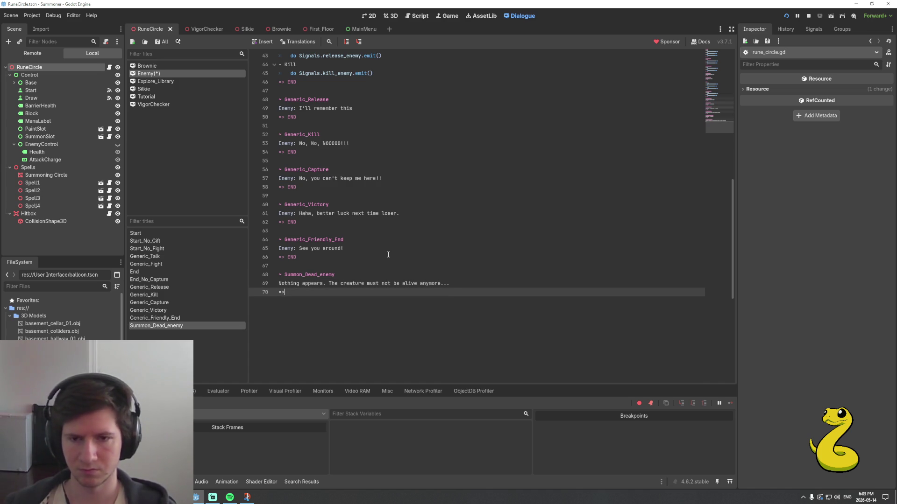
pyautogui.write(' E')
pyautogui.press('Return')
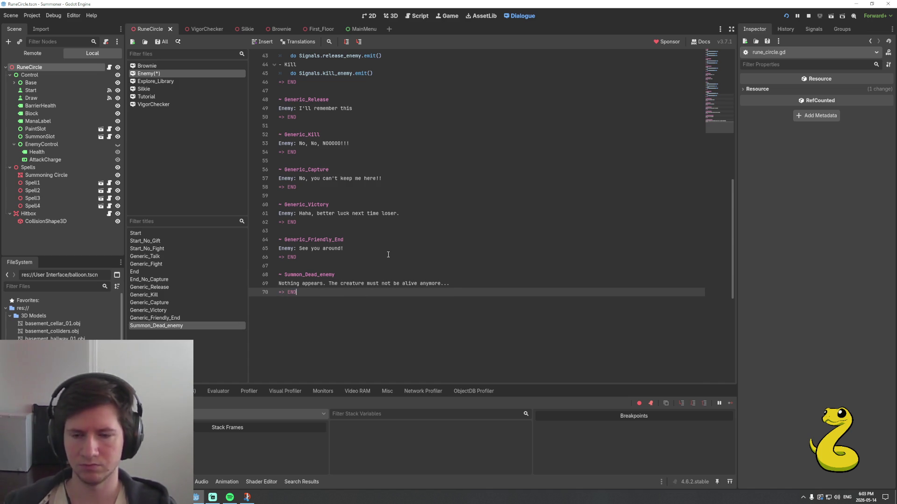
pyautogui.hotkey('ctrl', 's')
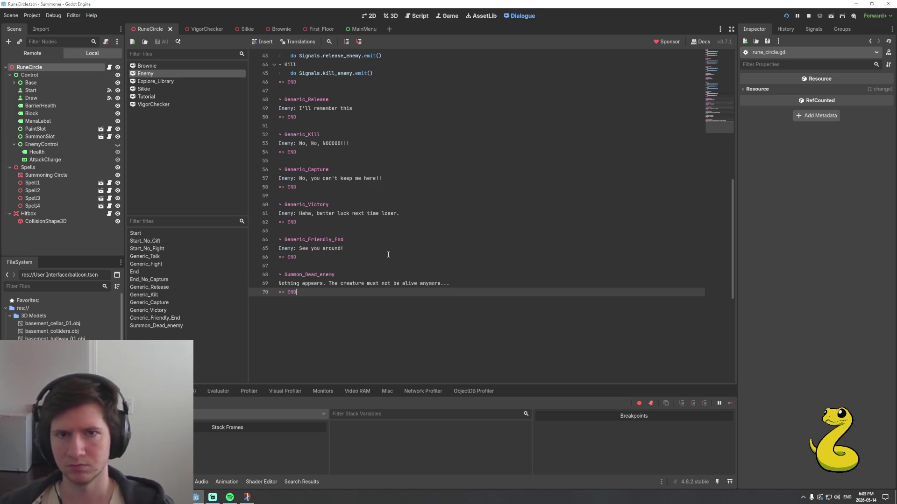
pyautogui.press('F5')
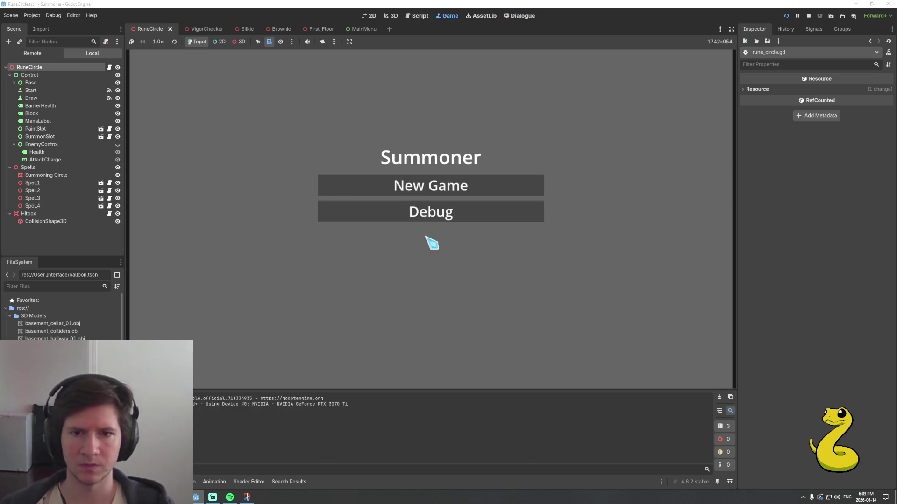
# Choose Snake_Paper, place Focus cards, and start the summoning round with the snake
pyautogui.click(420, 217)
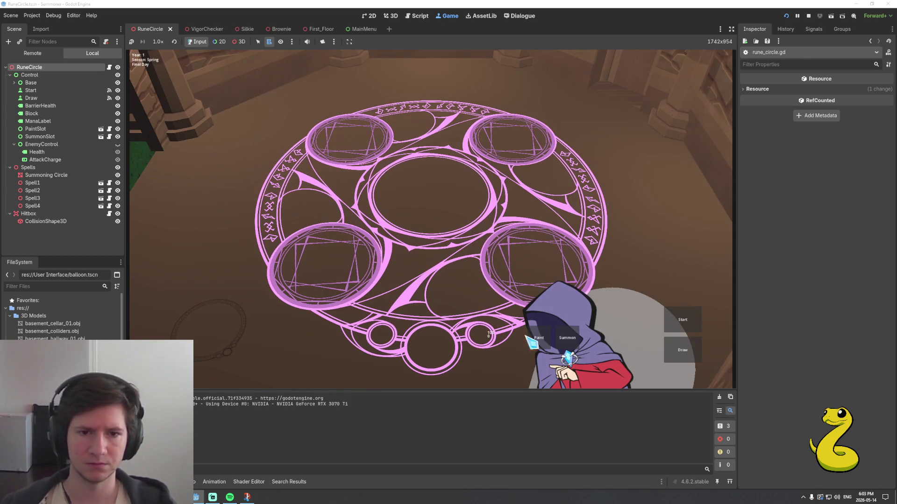
pyautogui.click(537, 339)
pyautogui.click(200, 99)
pyautogui.click(568, 338)
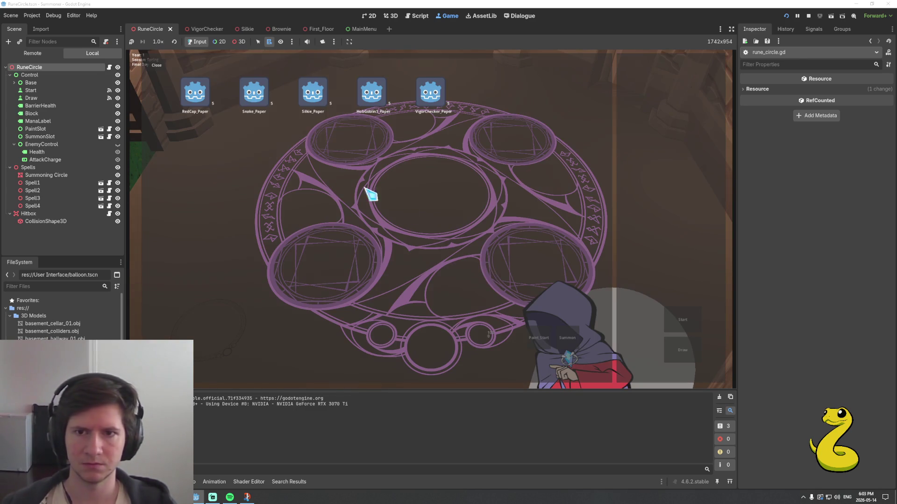
pyautogui.click(256, 96)
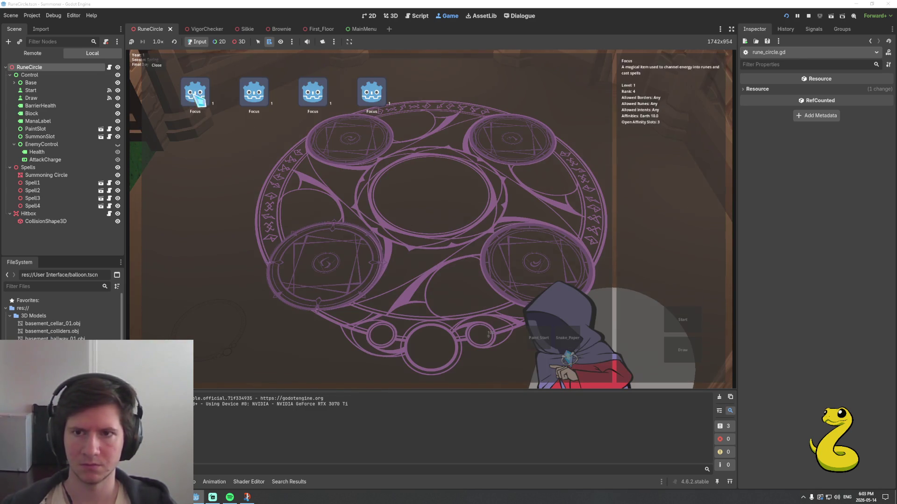
pyautogui.click(196, 97)
pyautogui.click(533, 143)
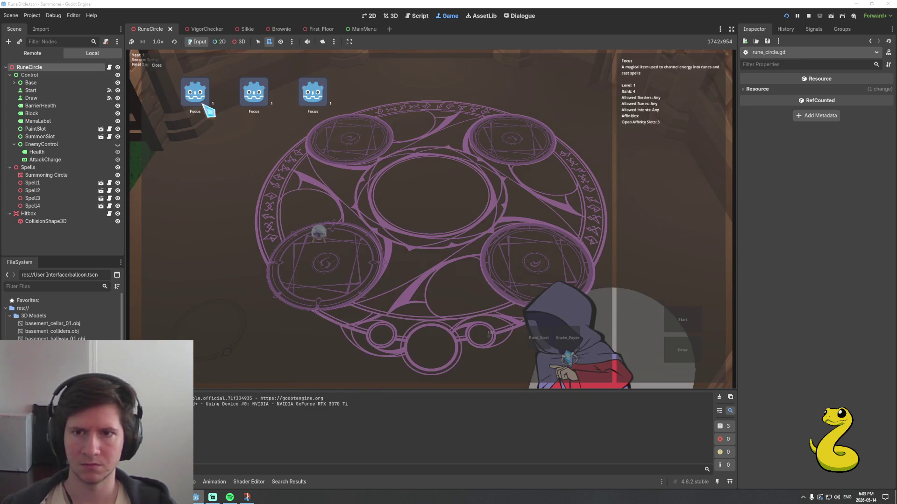
pyautogui.click(202, 103)
pyautogui.press('XF86AudioNext')
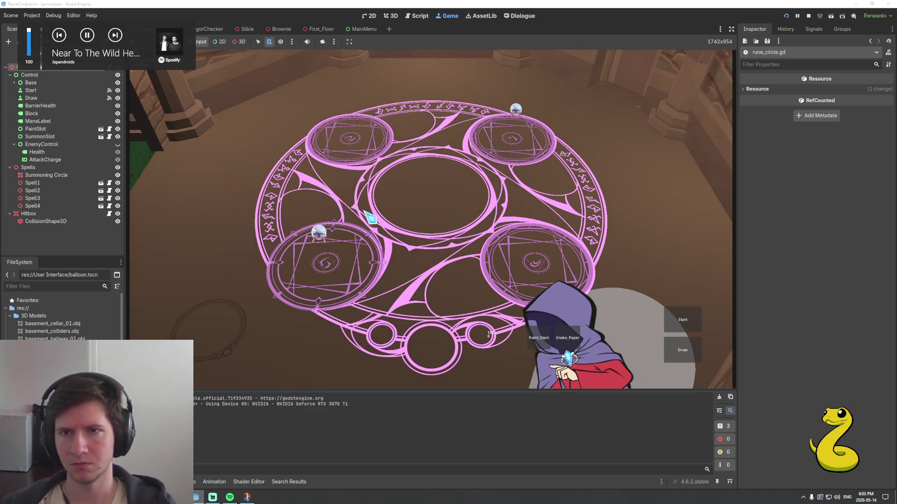
pyautogui.press('XF86AudioNext')
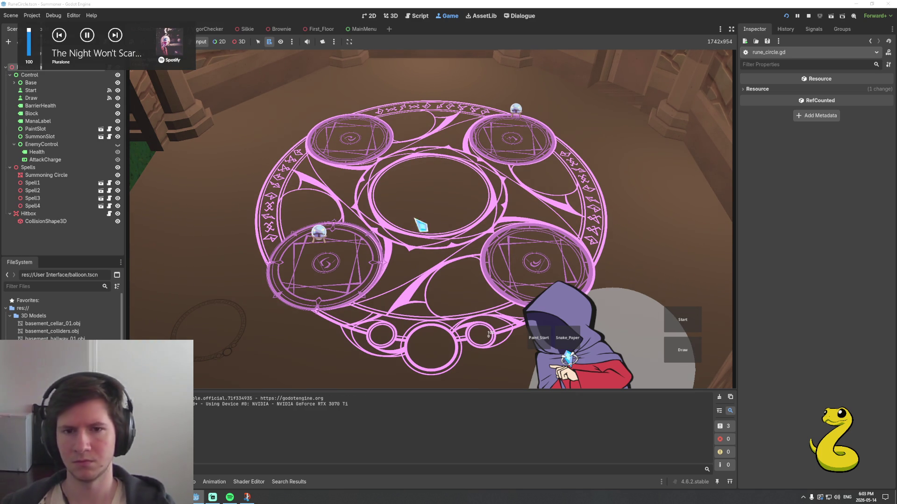
pyautogui.click(689, 324)
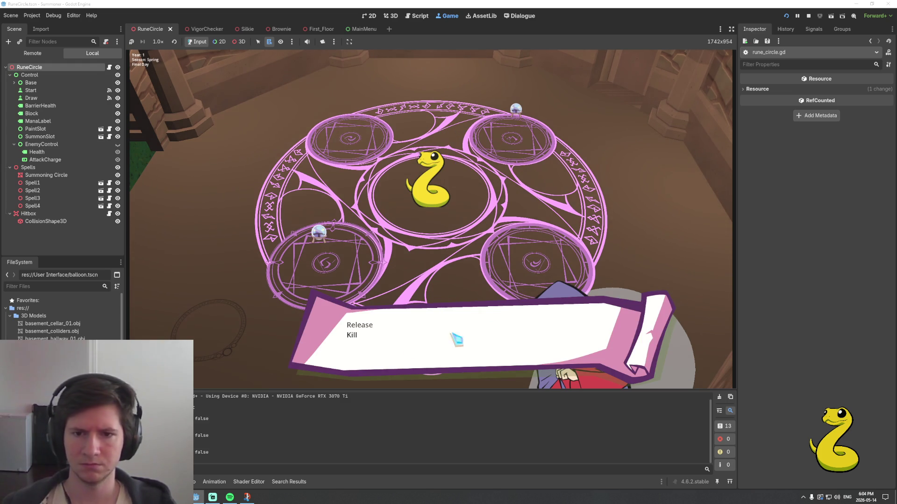
# Kill the snake, summon Snake_Paper again, and dismiss the 'Nothing appears' message
pyautogui.click(355, 338)
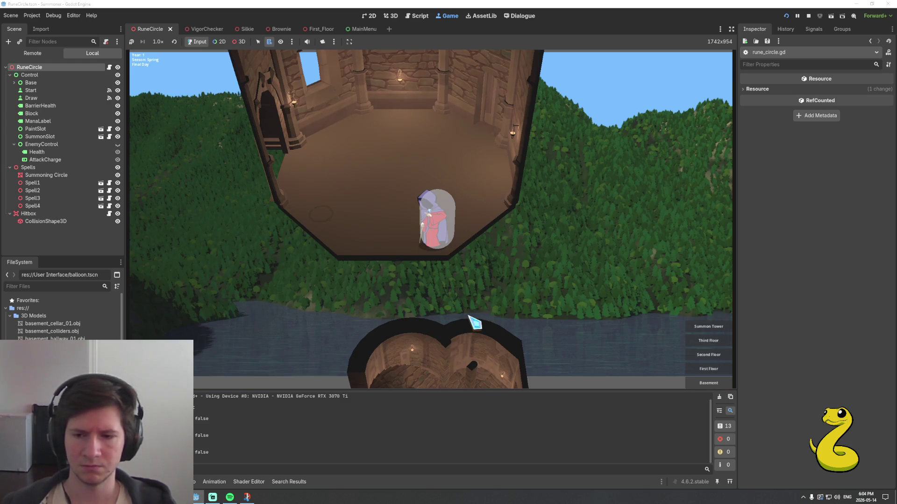
pyautogui.click(474, 322)
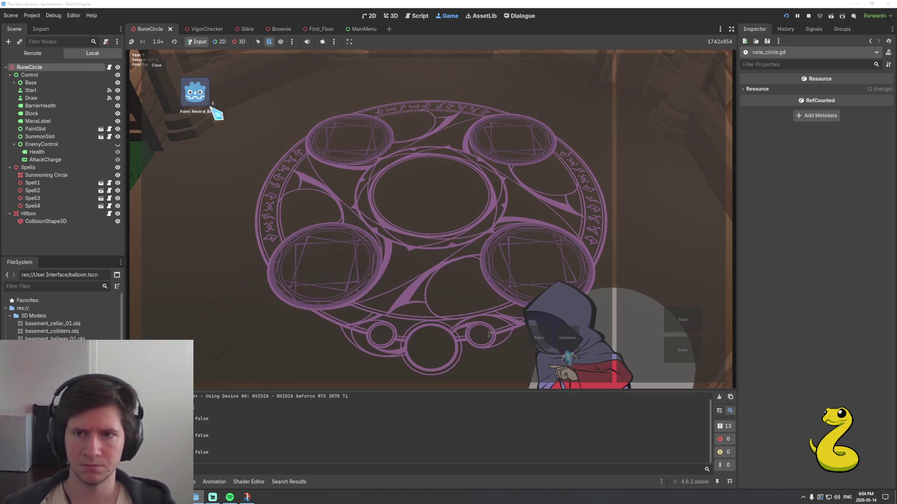
pyautogui.click(215, 113)
pyautogui.click(566, 341)
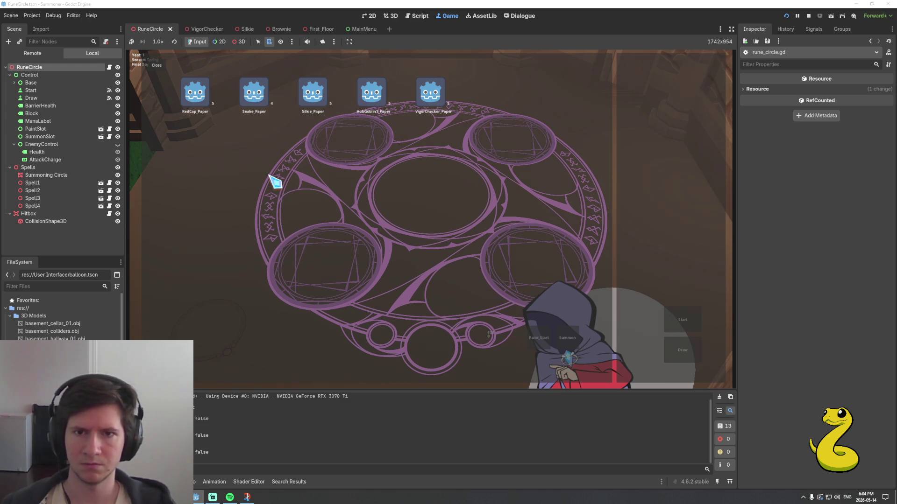
pyautogui.click(262, 93)
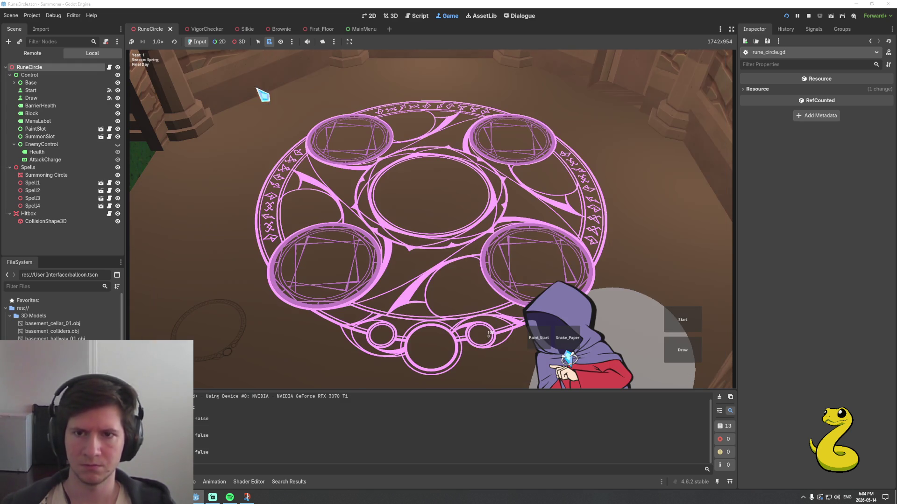
pyautogui.click(687, 326)
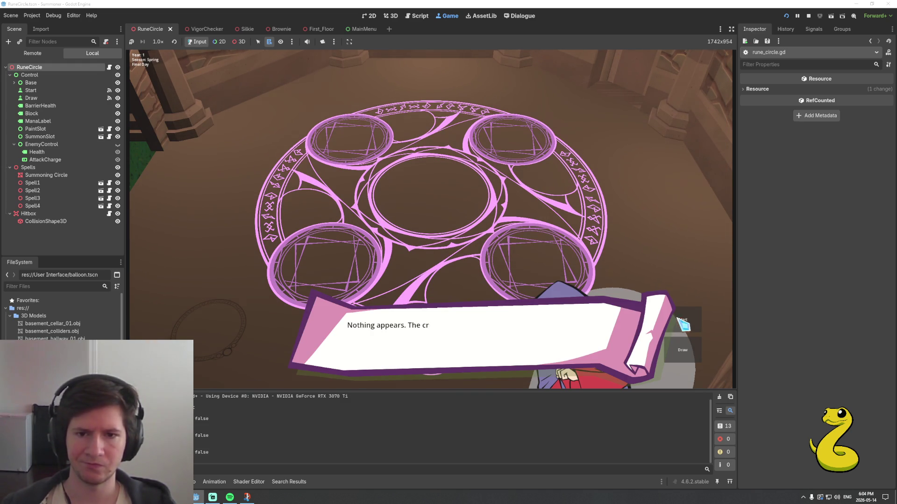
pyautogui.click(543, 337)
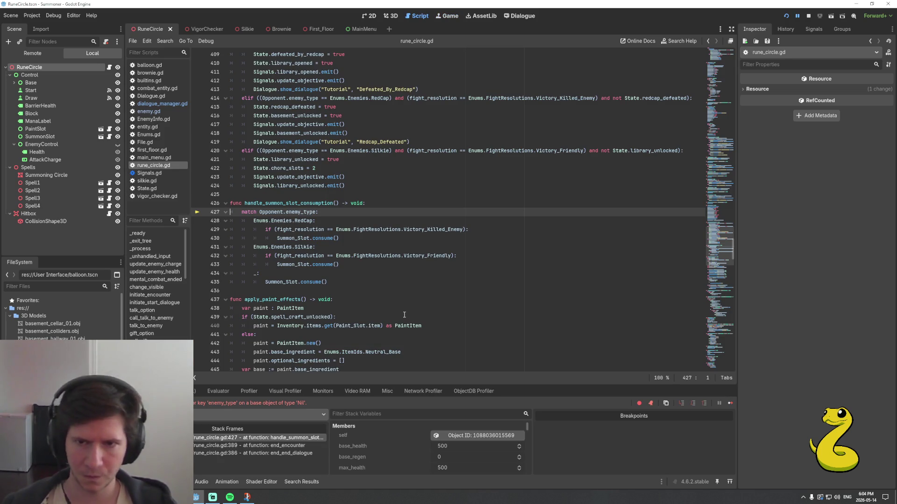
pyautogui.press('End')
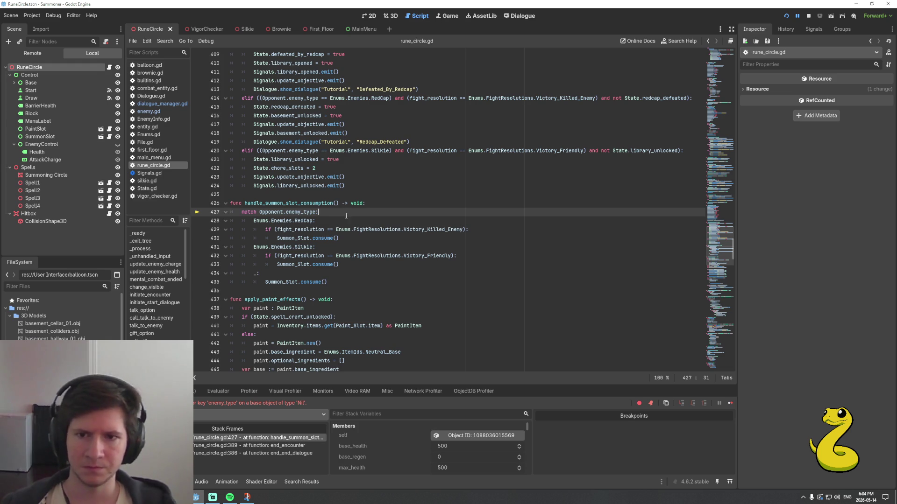
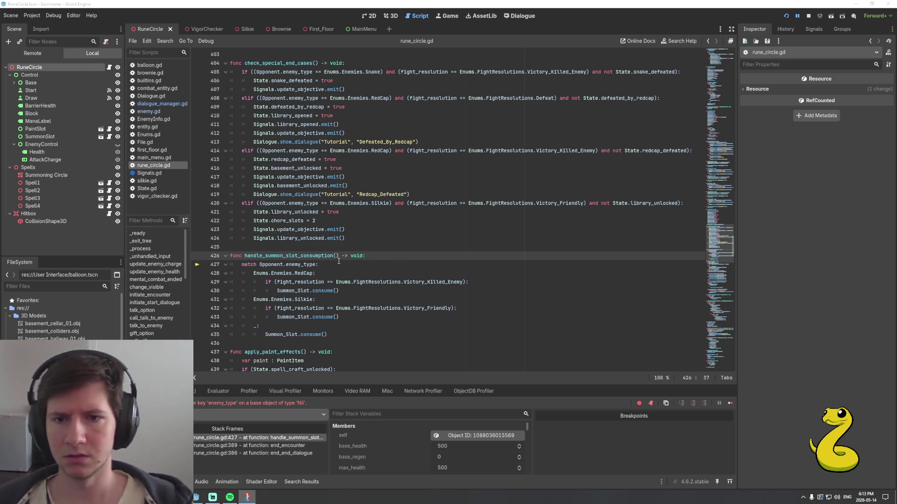
# Search the project for handle_summon_slot_consumption and add an enemy_type : Enums.Enemies parameter
pyautogui.doubleClick(313, 257)
pyautogui.hotkey('ctrl', 'shift', 'f')
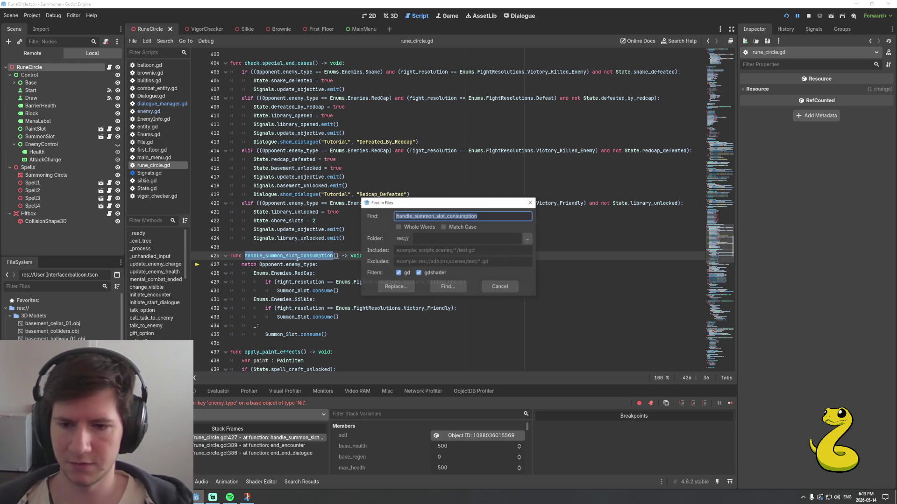
pyautogui.press('Return')
pyautogui.click(336, 257)
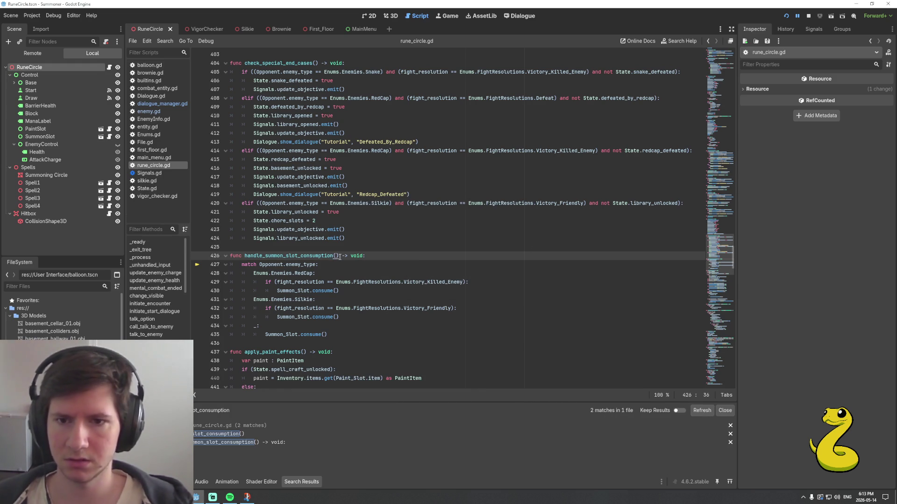
pyautogui.write('e')
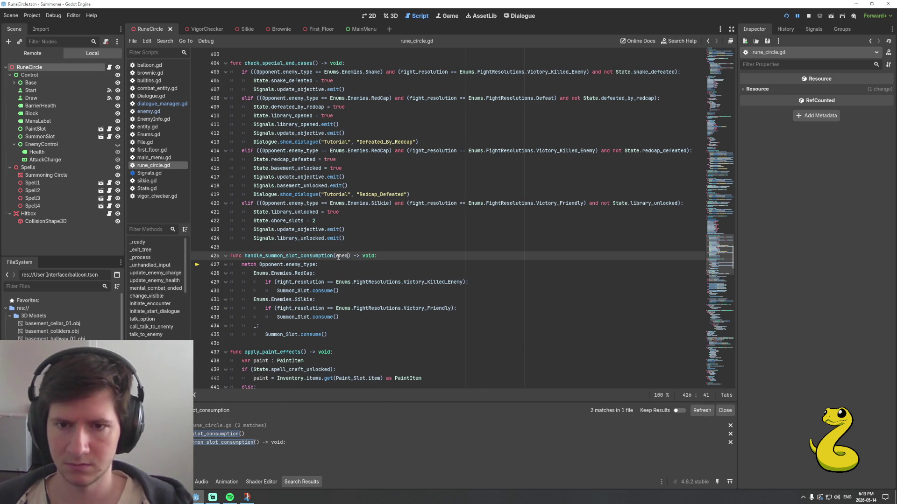
pyautogui.write('nem')
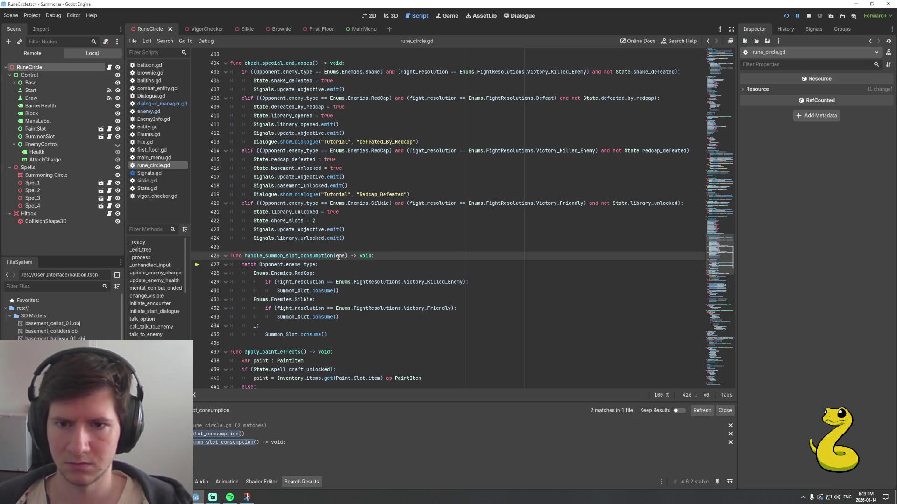
pyautogui.write('y_type')
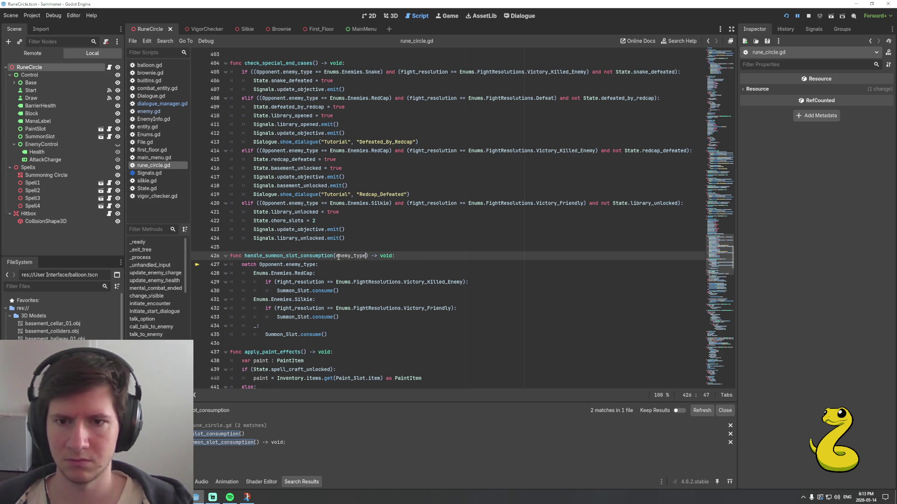
pyautogui.write(' : Enums.En')
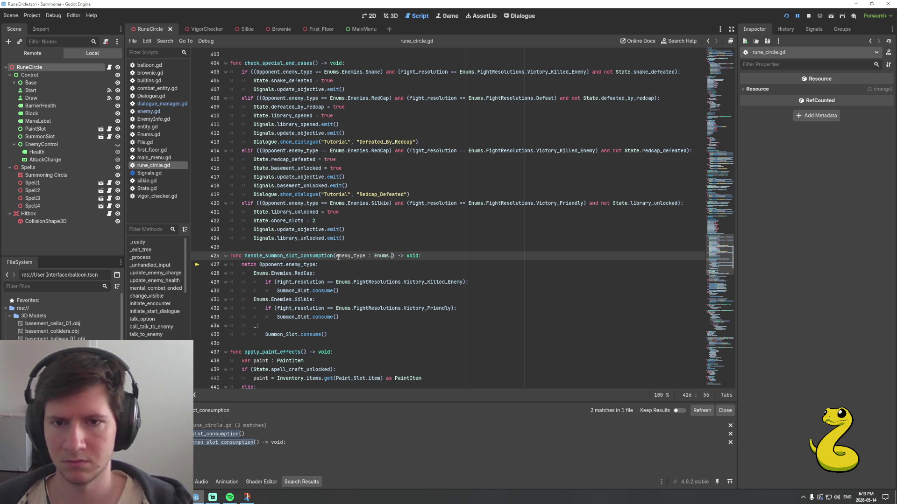
pyautogui.press('Return')
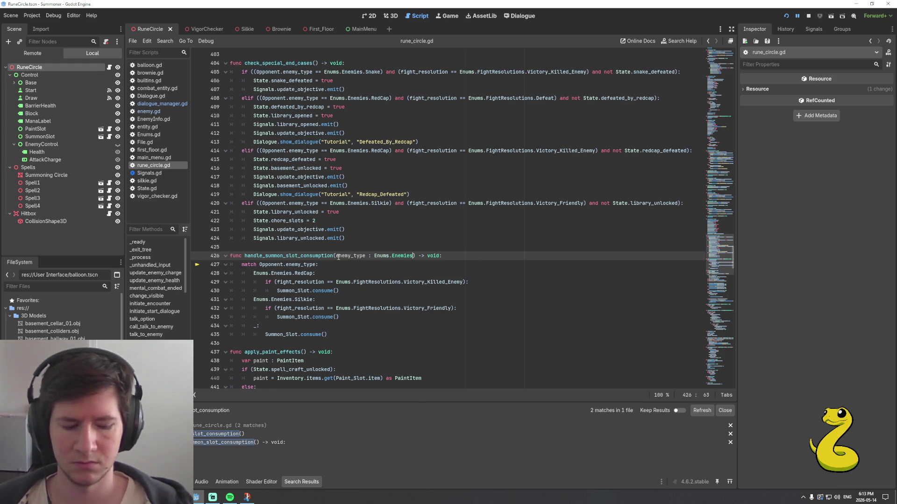
# Make the function match on enemy_type instead of Opponent.enemy_type and save the script
pyautogui.press('Down')
pyautogui.press('Left')
pyautogui.press('Left')
pyautogui.press('Left')
pyautogui.hotkey('ctrl', 'shift', 'Left')
pyautogui.hotkey('ctrl', 'shift', 'Left')
pyautogui.press('Left')
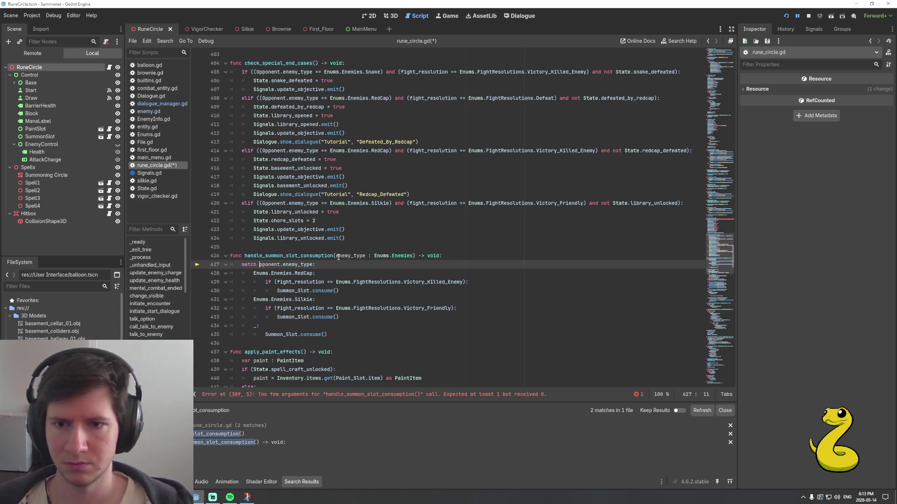
pyautogui.hotkey('ctrl', 'shift', 'Right')
pyautogui.press('Delete')
pyautogui.press('Delete')
pyautogui.press('End')
pyautogui.hotkey('ctrl', 's')
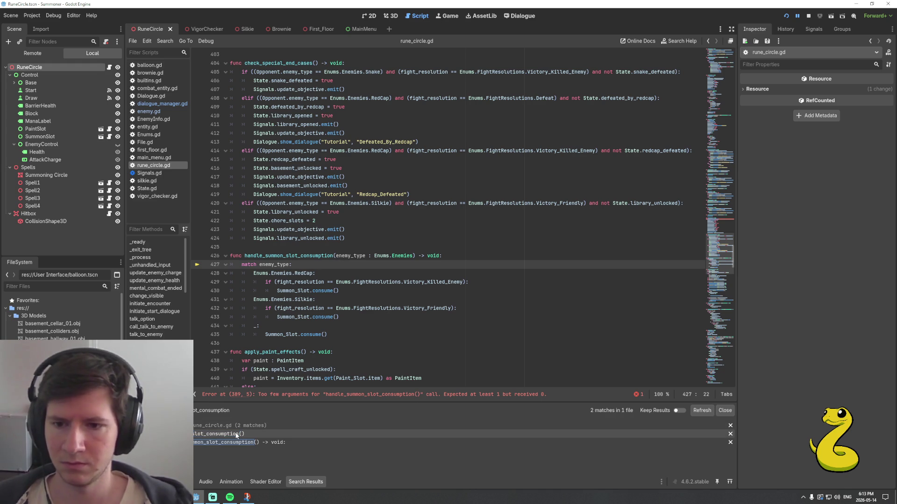
pyautogui.click(236, 435)
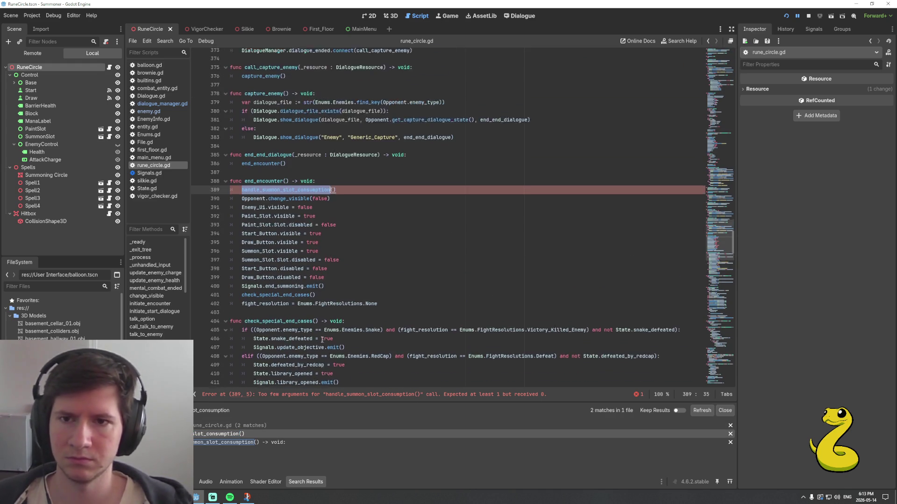
# Insert an 'if (Opponent != null):' check at the start of end_encounter
pyautogui.click(334, 214)
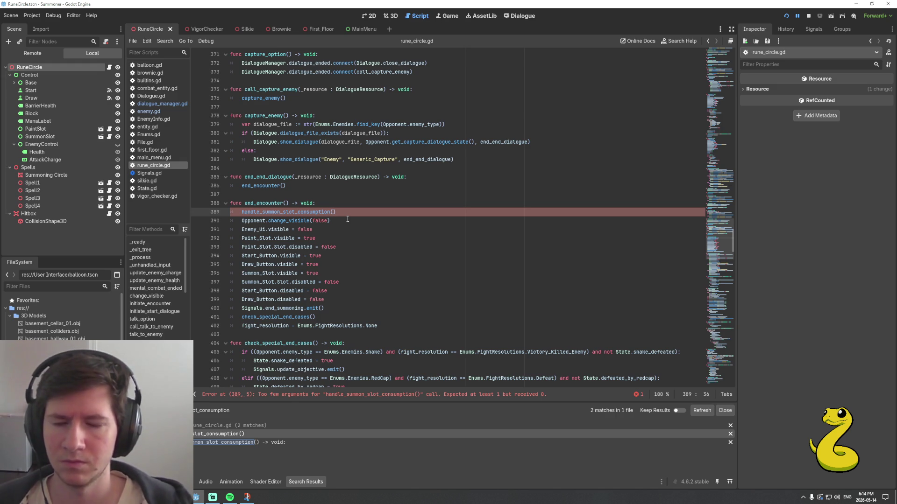
pyautogui.press('Up')
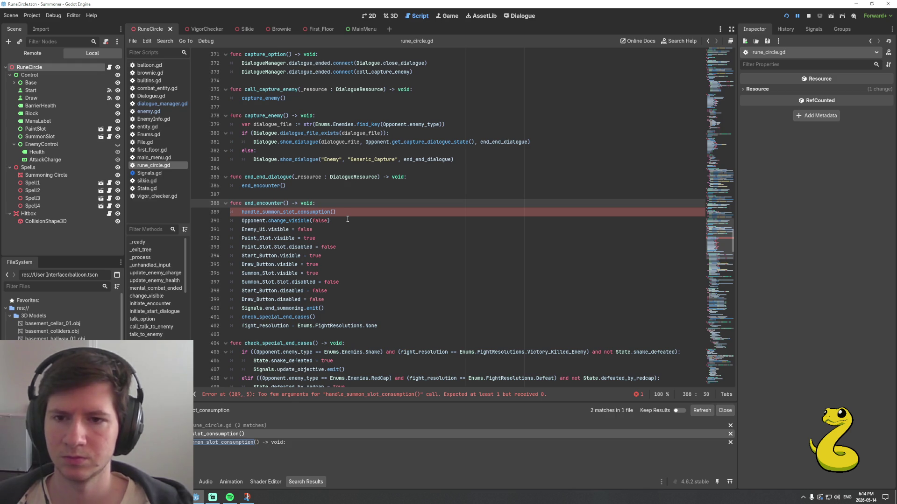
pyautogui.press('Return')
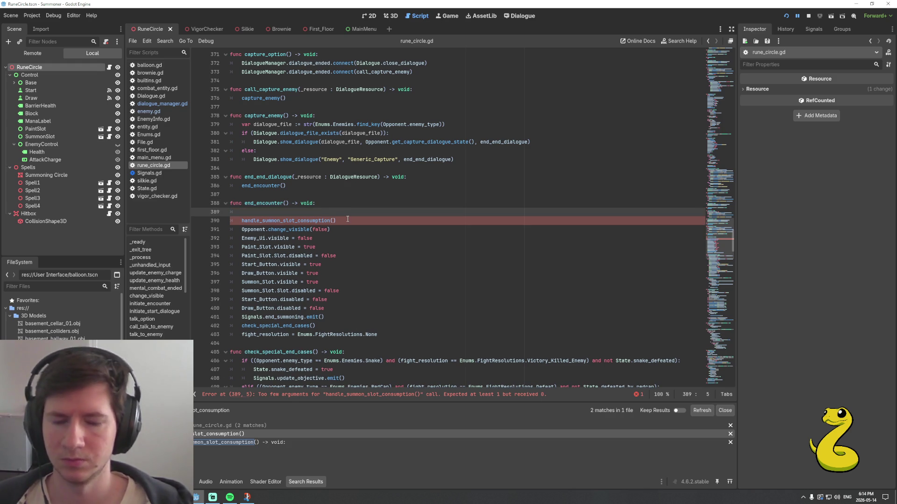
pyautogui.write('if (')
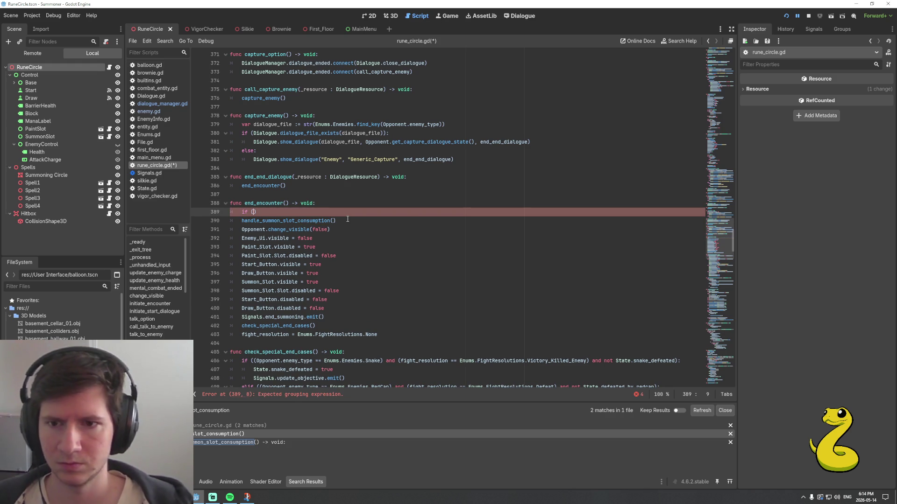
pyautogui.write('Opponent')
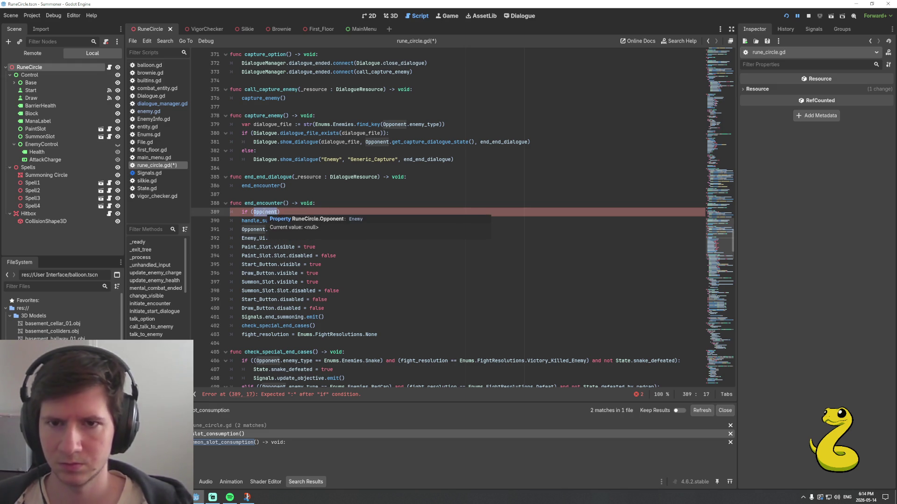
pyautogui.keyDown('ctrl'); pyautogui.click(265, 212); pyautogui.keyUp('ctrl')
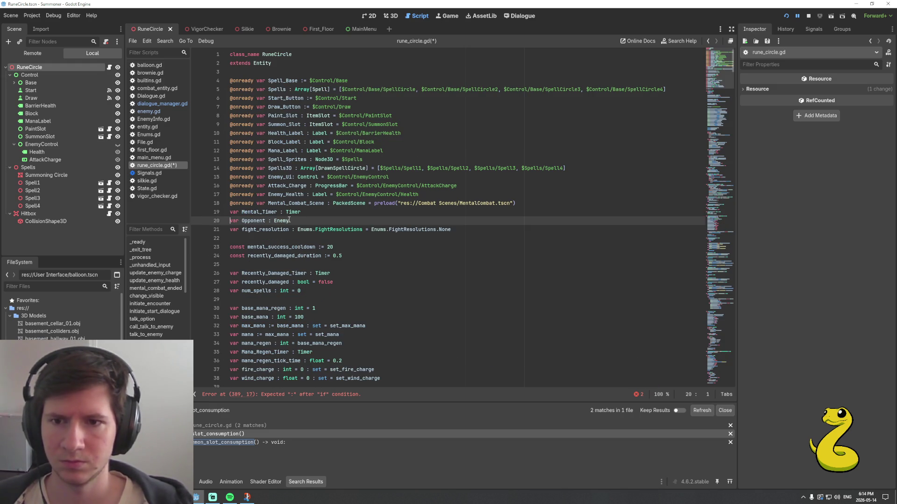
pyautogui.hotkey('alt', 'Left')
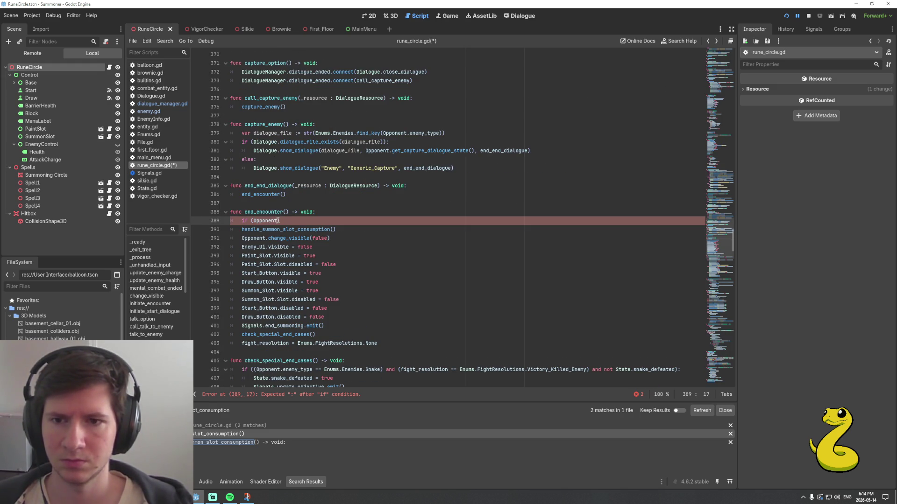
pyautogui.scroll(1, 357, 302)
pyautogui.scroll(2, 351, 302)
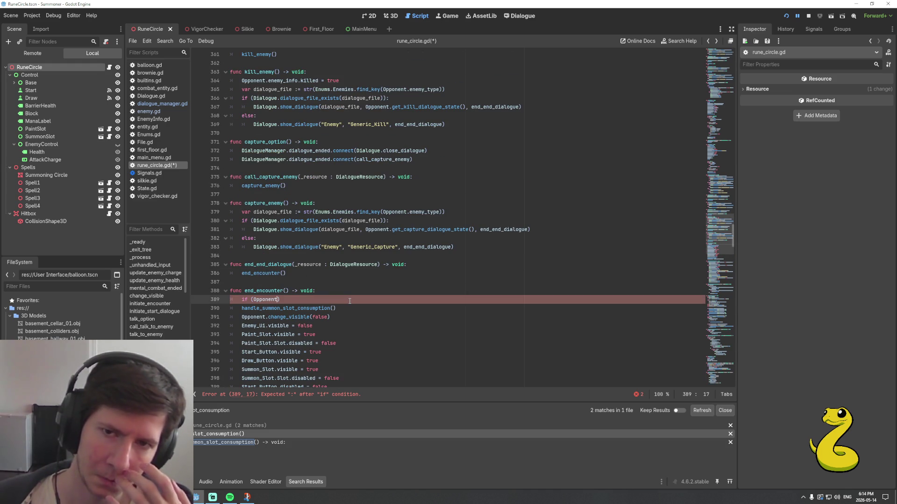
pyautogui.scroll(-2, 302, 281)
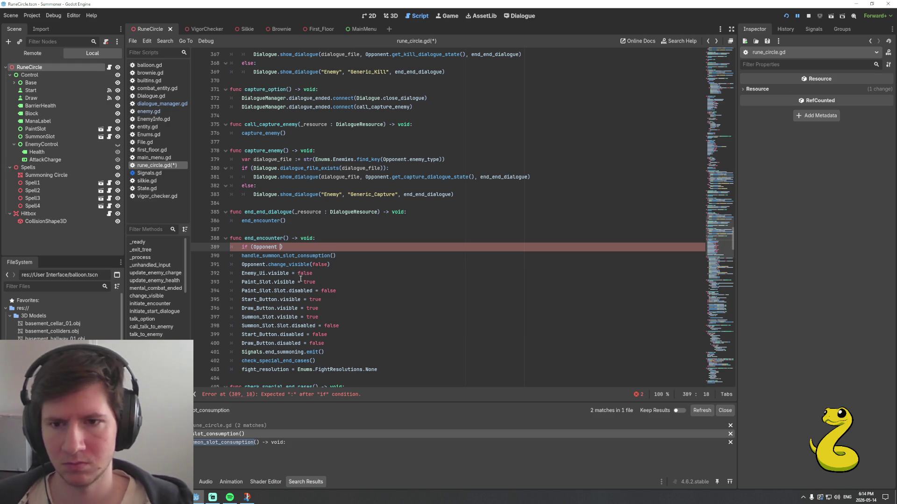
pyautogui.write('!=')
pyautogui.write(' nu')
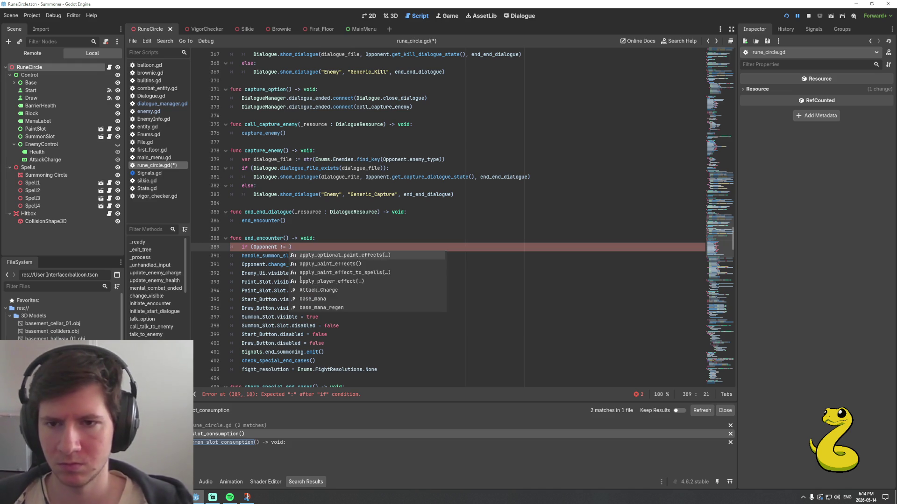
pyautogui.write('ll')
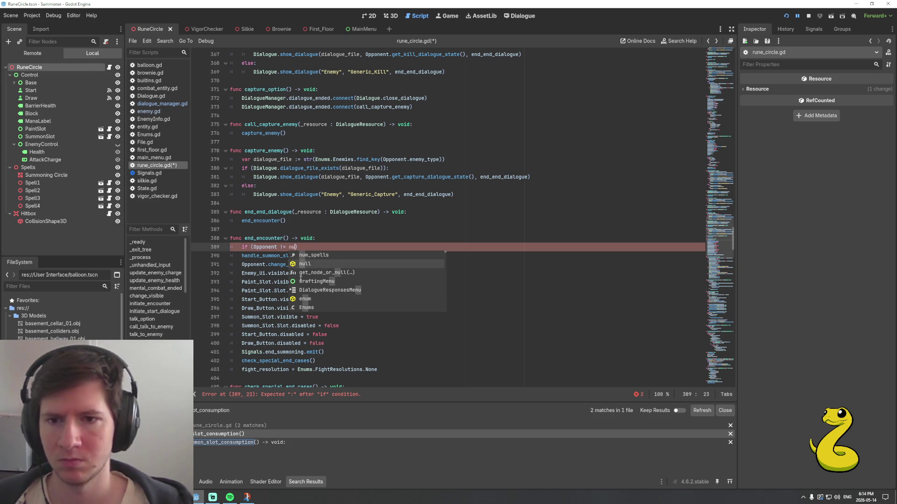
# Indent the slot-consumption call and change_visible under the check and start typing Opponent.enemy_type as the argument
pyautogui.press('Down')
pyautogui.press('End')
pyautogui.hotkey('shift', 'Down')
pyautogui.press('Tab')
pyautogui.hotkey('shift', 'Up')
pyautogui.press('Left')
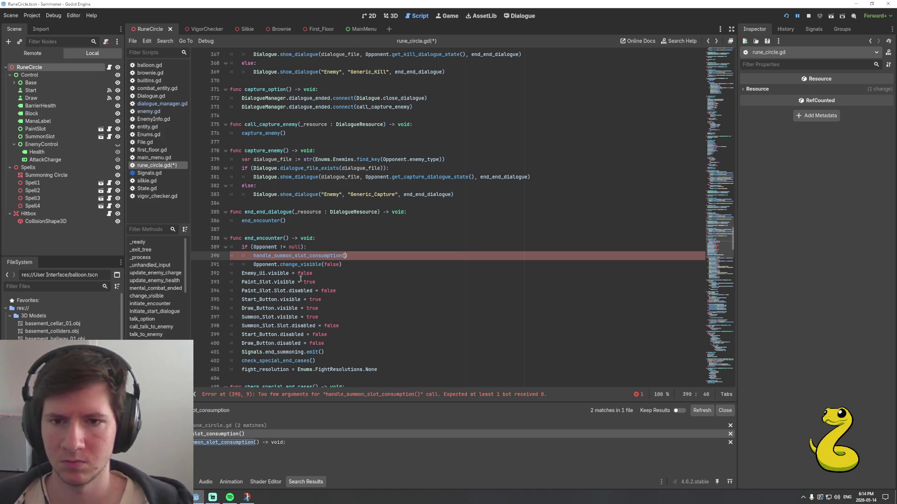
pyautogui.write('Opponent.en')
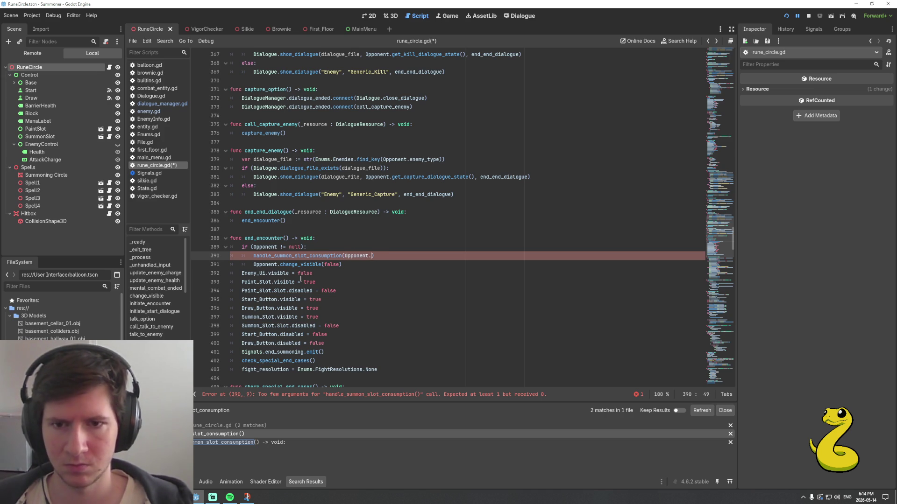
pyautogui.write('emy_type')
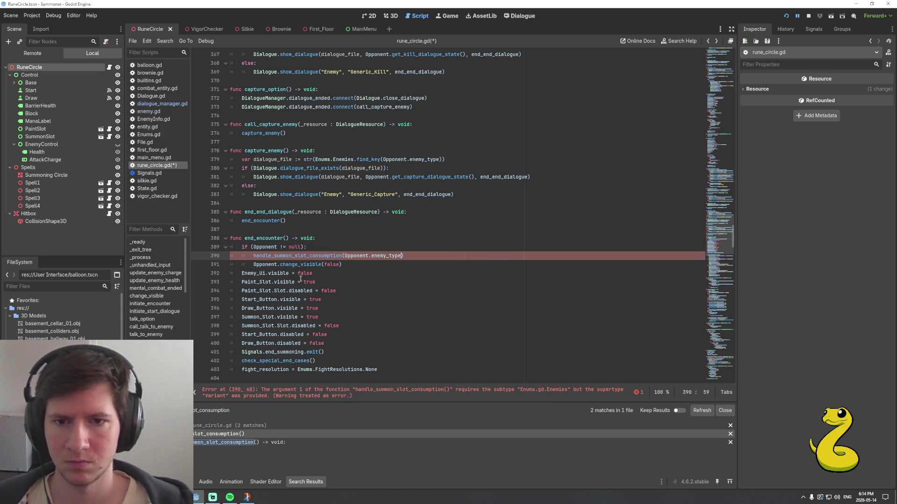
# Save the call with its Opponent.enemy_type argument and add a blank line after the guarded block
pyautogui.press('Right')
pyautogui.hotkey('ctrl', 's')
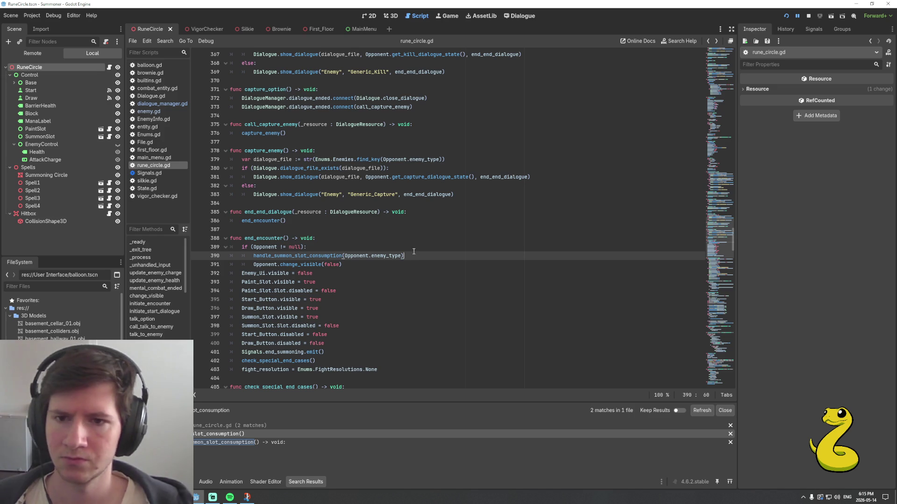
pyautogui.scroll(-1, 388, 266)
pyautogui.scroll(-1, 388, 266)
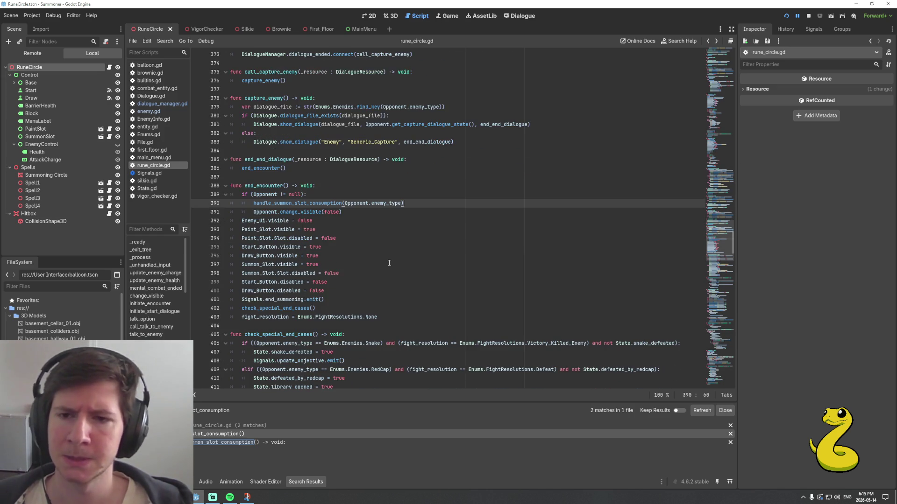
pyautogui.click(377, 216)
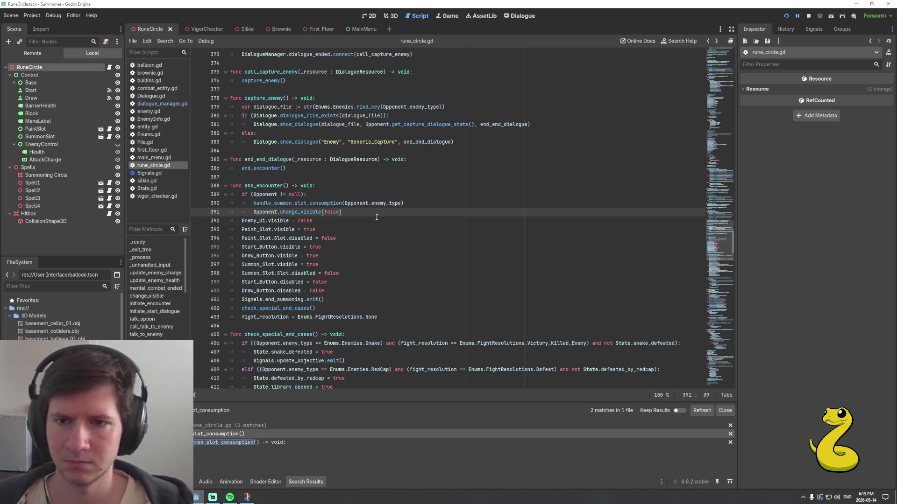
pyautogui.press('Return')
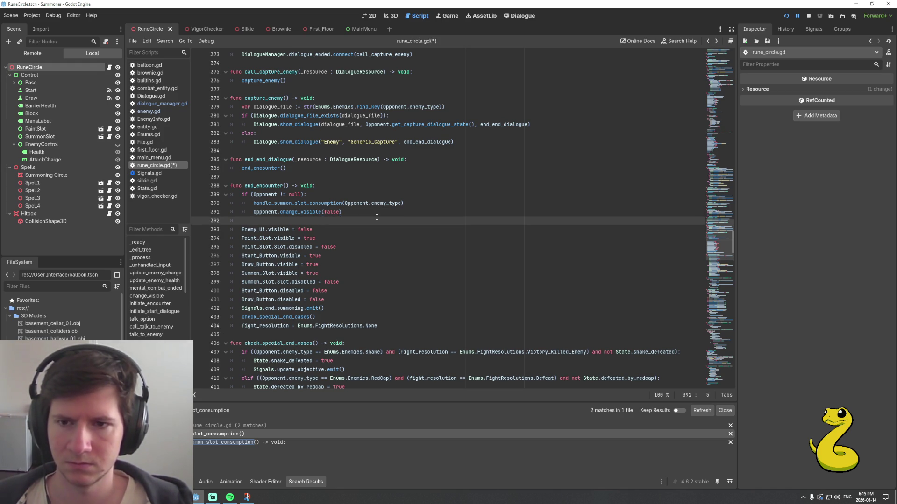
# Add an else branch calling handle_summon_slot_consumption, checking the function's definition and its Summon_Slot uses
pyautogui.write('else:')
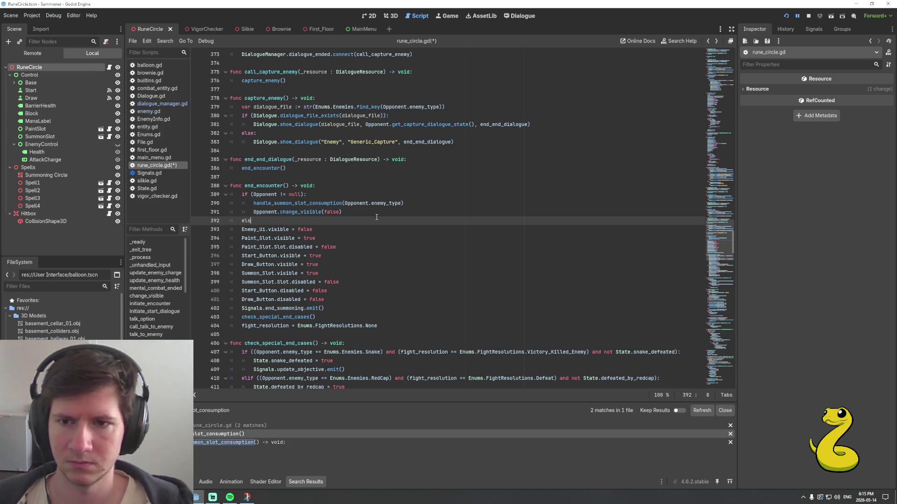
pyautogui.press('Return')
pyautogui.write('ha')
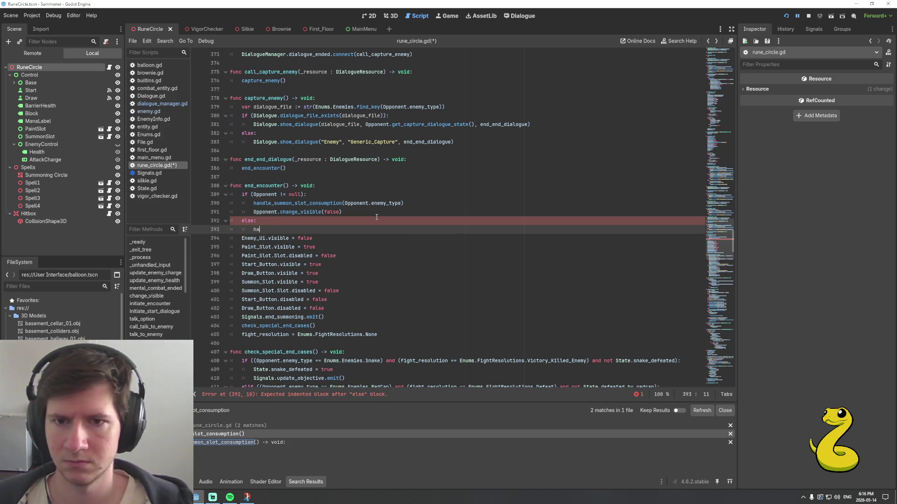
pyautogui.press('Return')
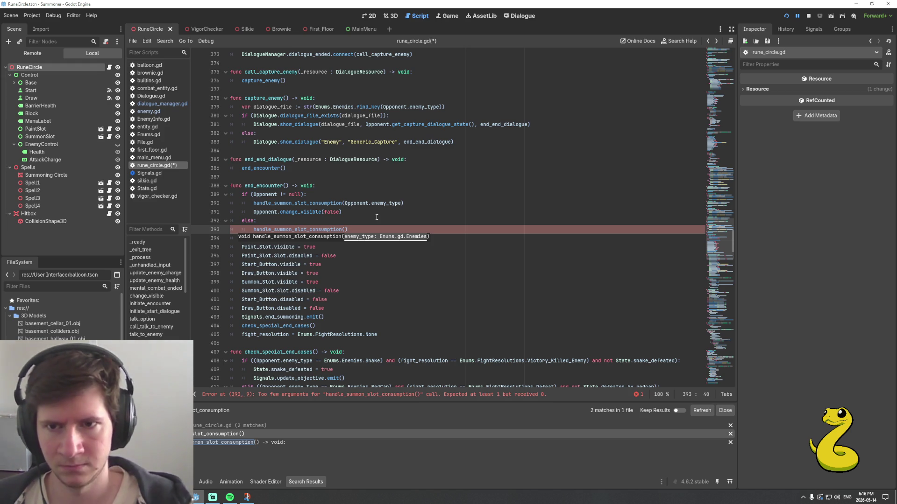
pyautogui.scroll(-4, 329, 231)
pyautogui.scroll(3, 329, 231)
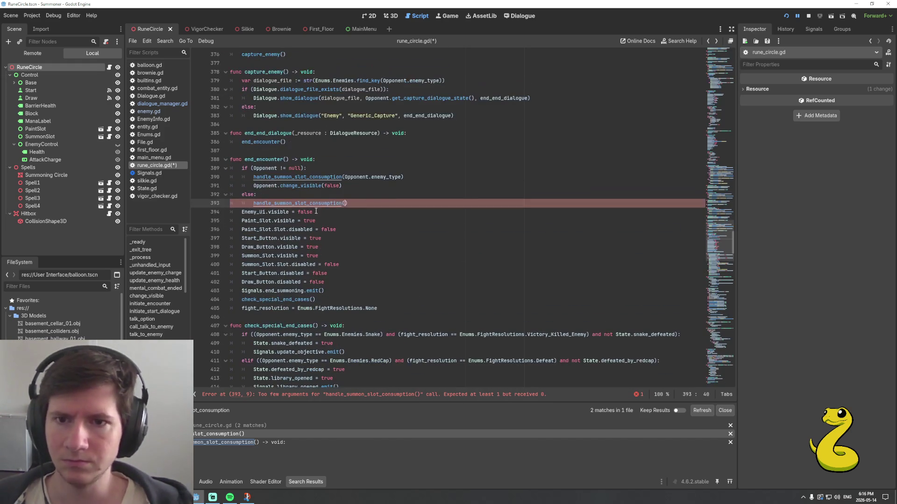
pyautogui.keyDown('ctrl'); pyautogui.click(318, 208); pyautogui.keyUp('ctrl')
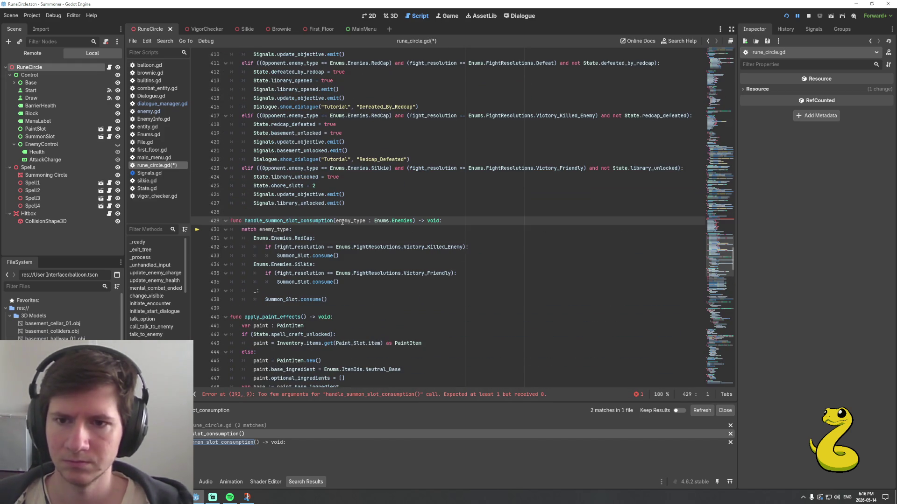
pyautogui.doubleClick(306, 255)
pyautogui.moveTo(320, 256)
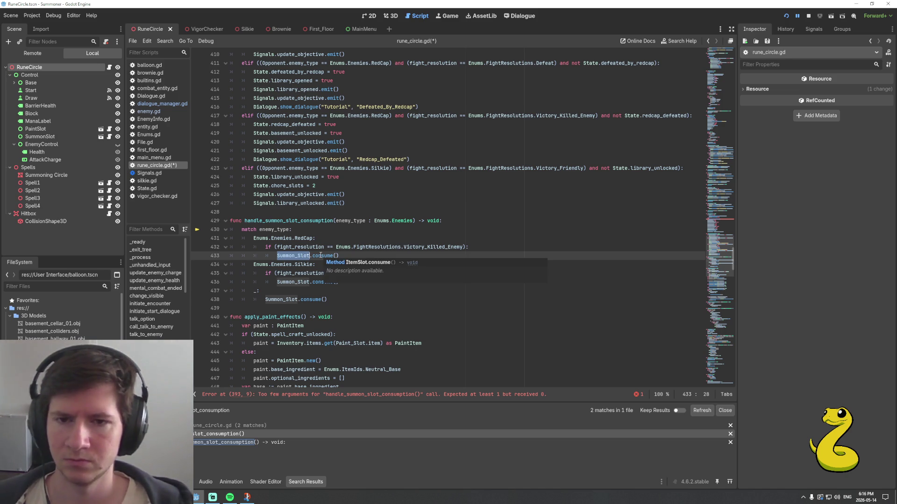
pyautogui.click(346, 255)
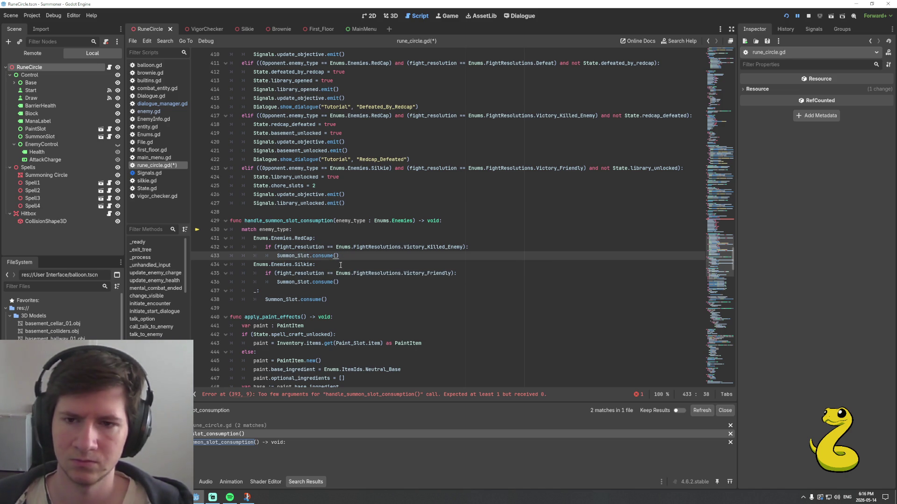
pyautogui.click(351, 228)
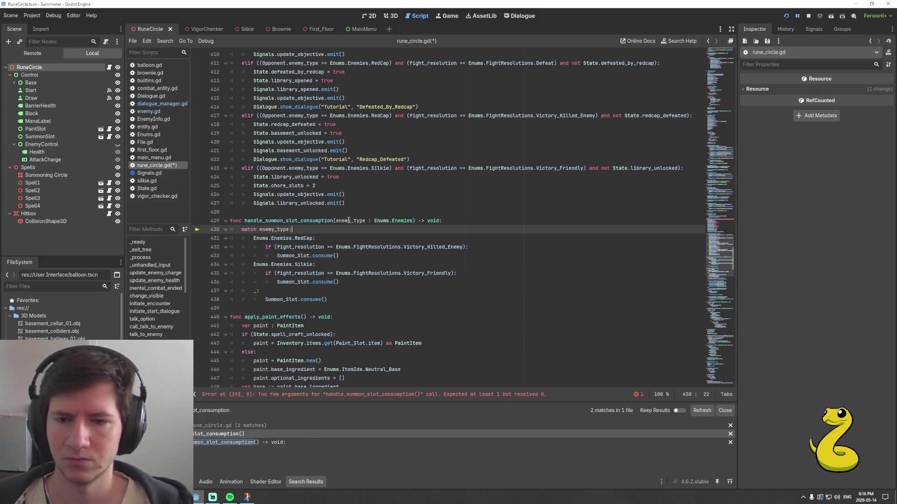
pyautogui.hotkey('alt', 'Left')
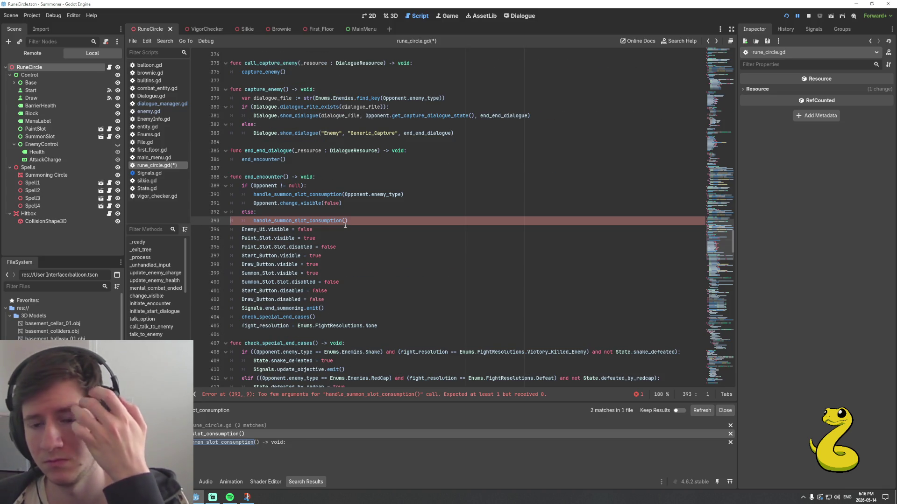
# Pass enemy_from_item(Summon_Slot.item) as the else call's argument, save, and run the game
pyautogui.click(348, 223)
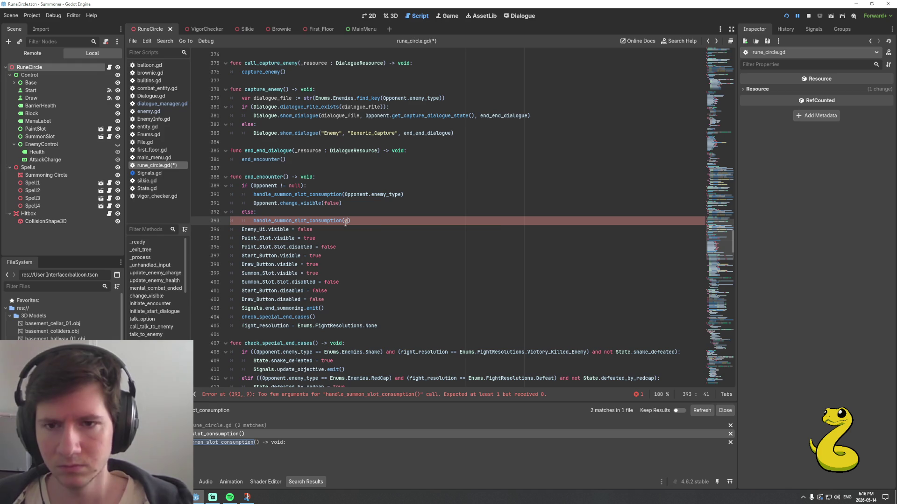
pyautogui.write('et_enem')
pyautogui.press('BackSpace')
pyautogui.press('BackSpace')
pyautogui.press('BackSpace')
pyautogui.press('BackSpace')
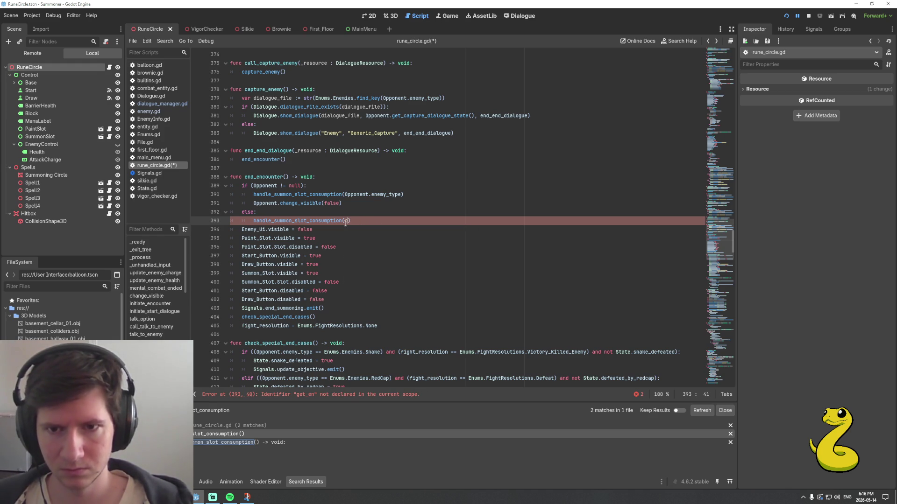
pyautogui.write('nem')
pyautogui.press('Return')
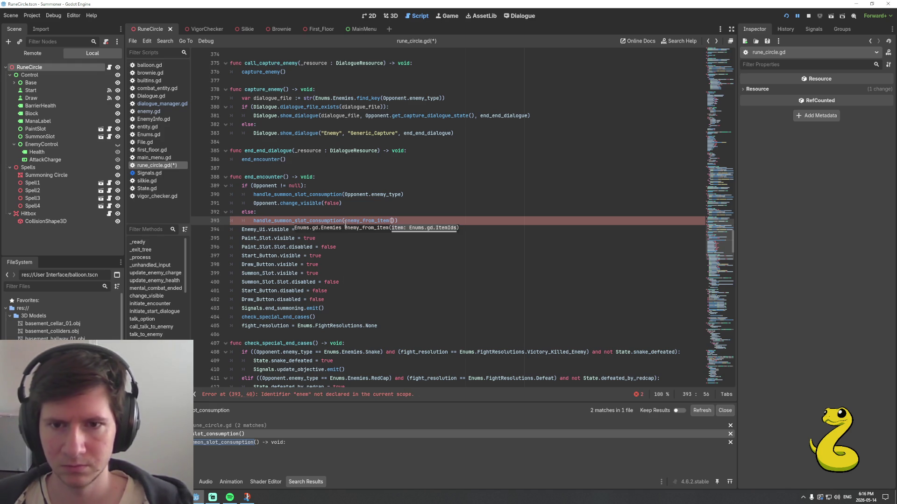
pyautogui.write('_Slot.')
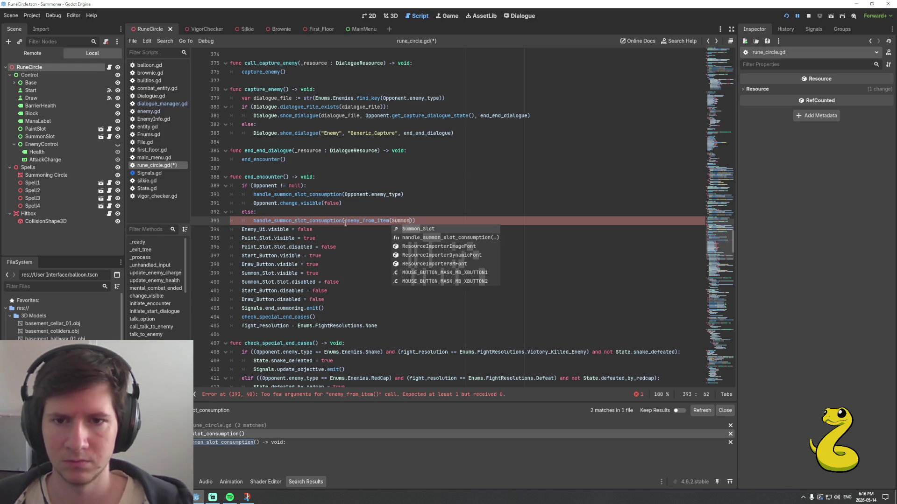
pyautogui.write('it')
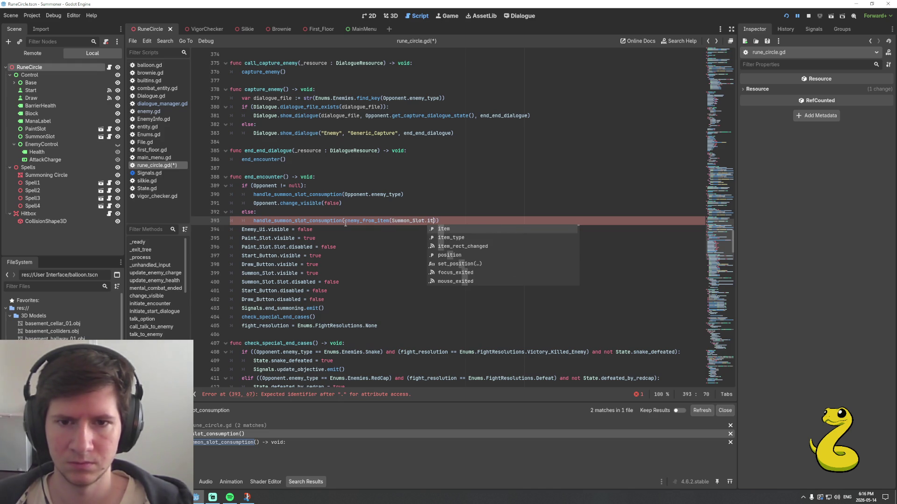
pyautogui.press('Return')
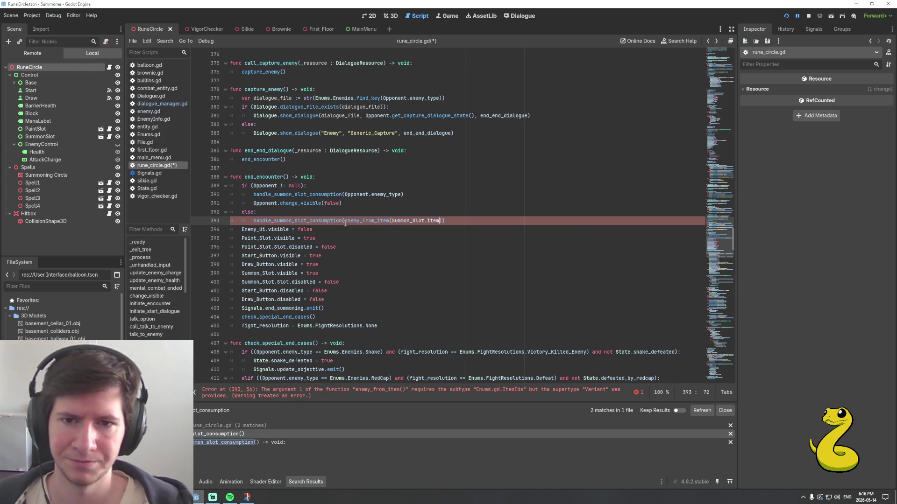
pyautogui.press('End')
pyautogui.hotkey('ctrl', 's')
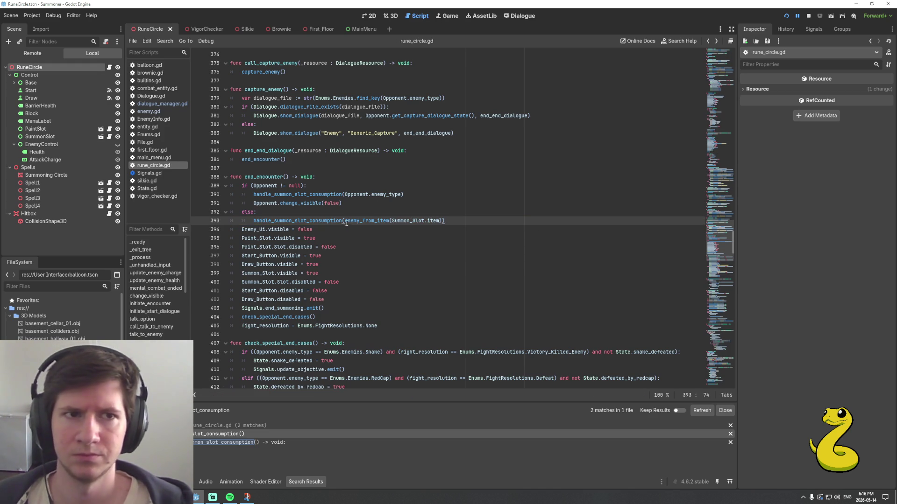
pyautogui.press('F5')
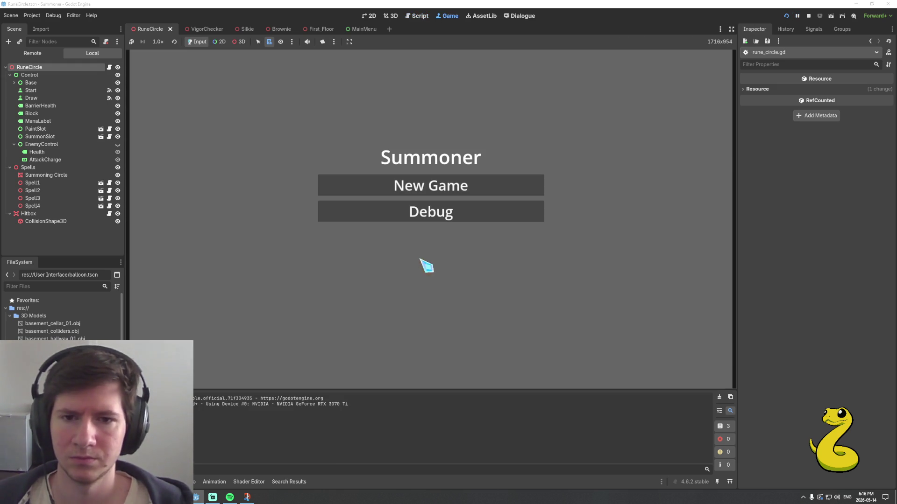
# Start a game and summon the snake using Neutral_Base paint, Snake_Paper and two Focus orbs
pyautogui.click(436, 219)
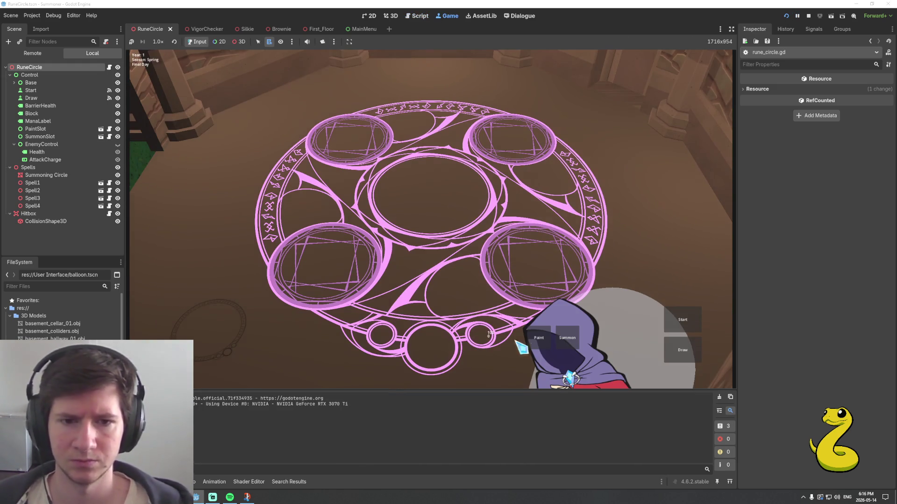
pyautogui.click(537, 338)
pyautogui.click(193, 94)
pyautogui.click(567, 338)
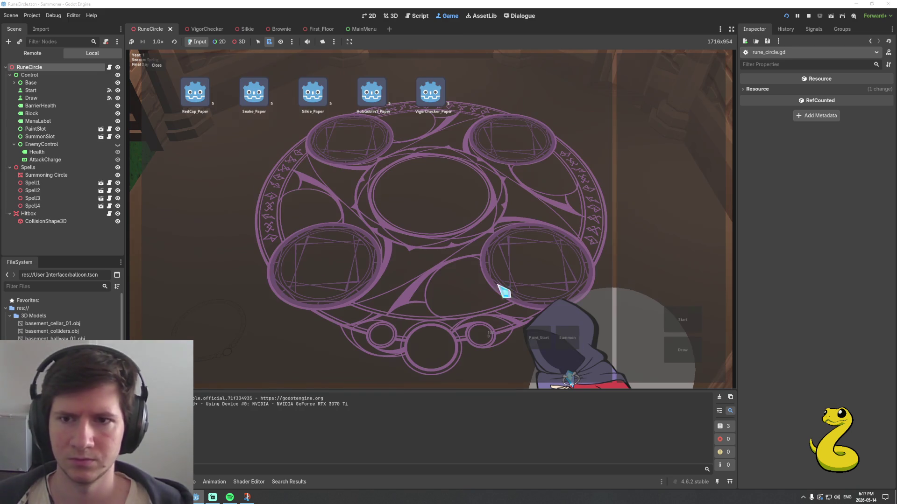
pyautogui.click(256, 97)
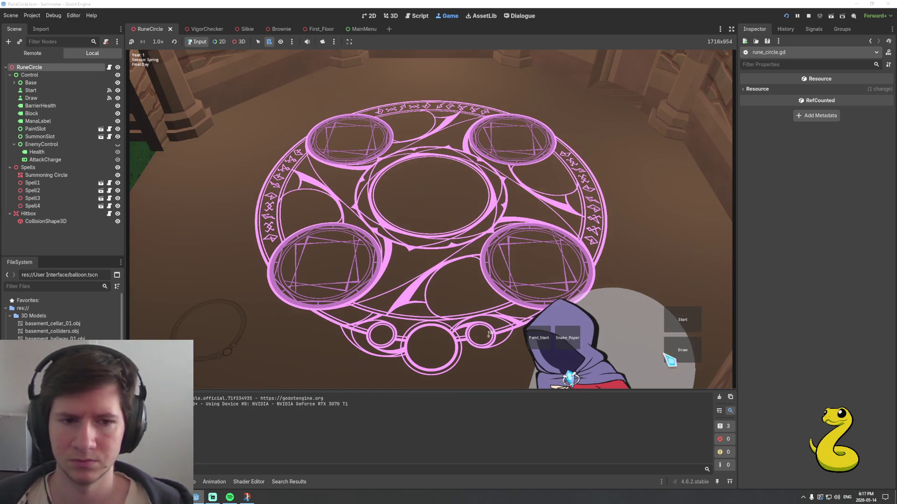
pyautogui.click(672, 359)
pyautogui.click(322, 256)
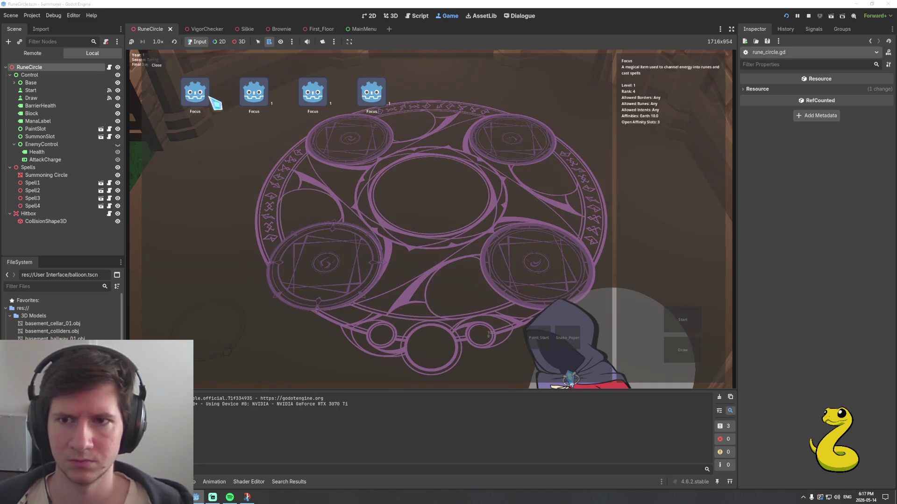
pyautogui.click(192, 93)
pyautogui.click(520, 143)
pyautogui.click(190, 108)
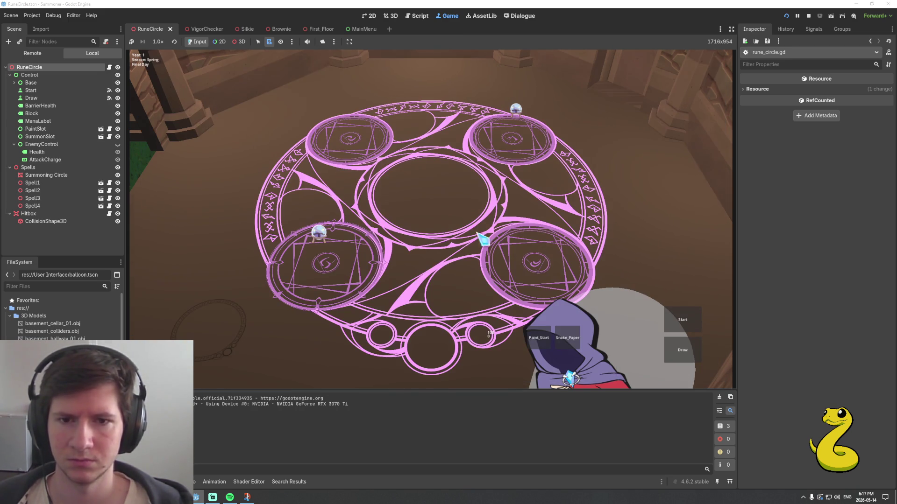
pyautogui.click(682, 320)
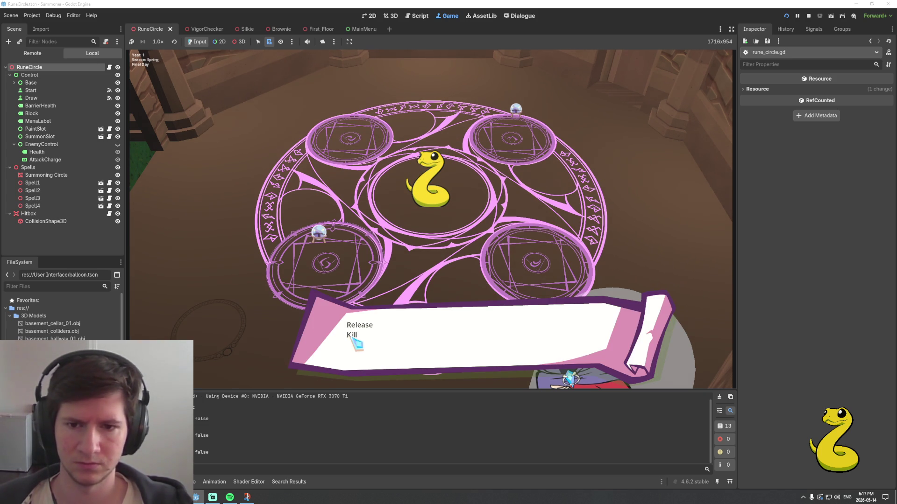
# Kill the snake, then summon with Neutral_Base and Snake_Paper again until the debugger breaks at line 408
pyautogui.click(352, 336)
pyautogui.click(402, 343)
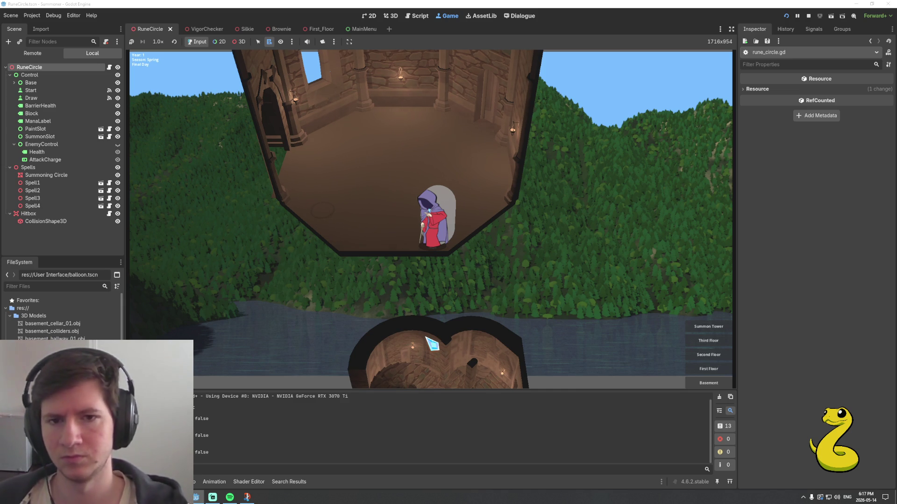
pyautogui.click(426, 338)
pyautogui.click(538, 338)
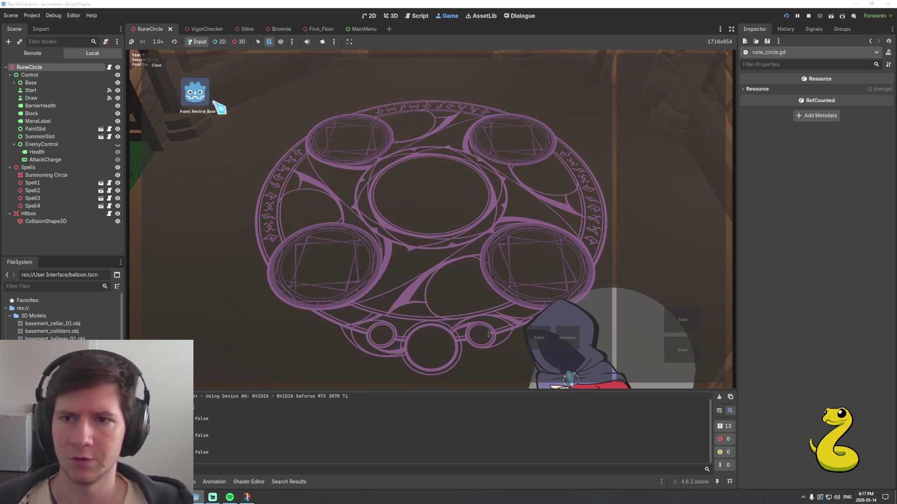
pyautogui.click(212, 105)
pyautogui.click(568, 338)
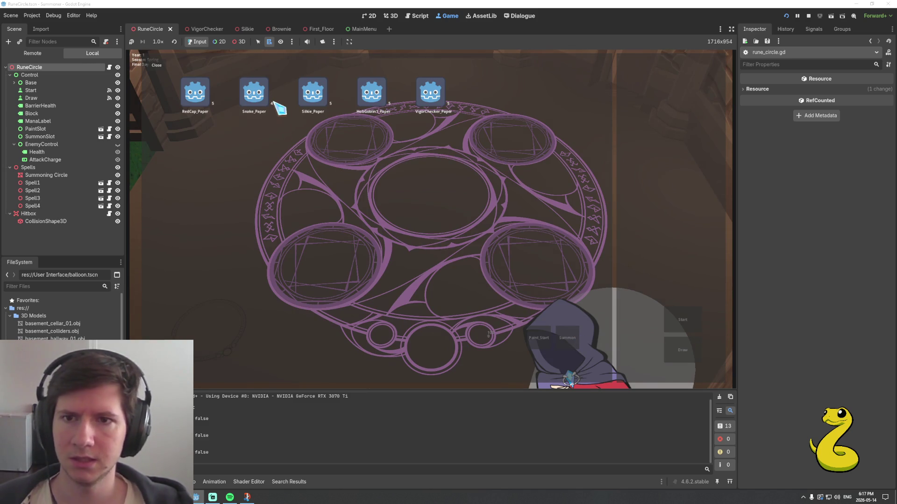
pyautogui.click(280, 110)
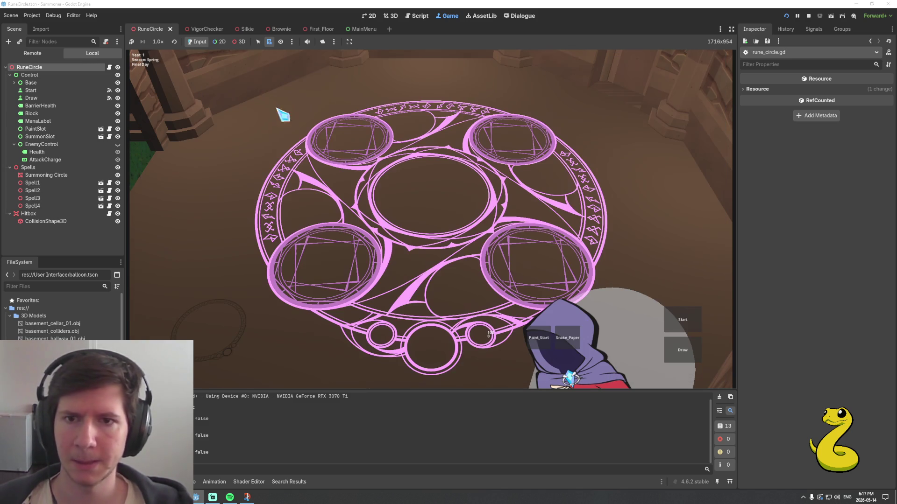
pyautogui.click(691, 326)
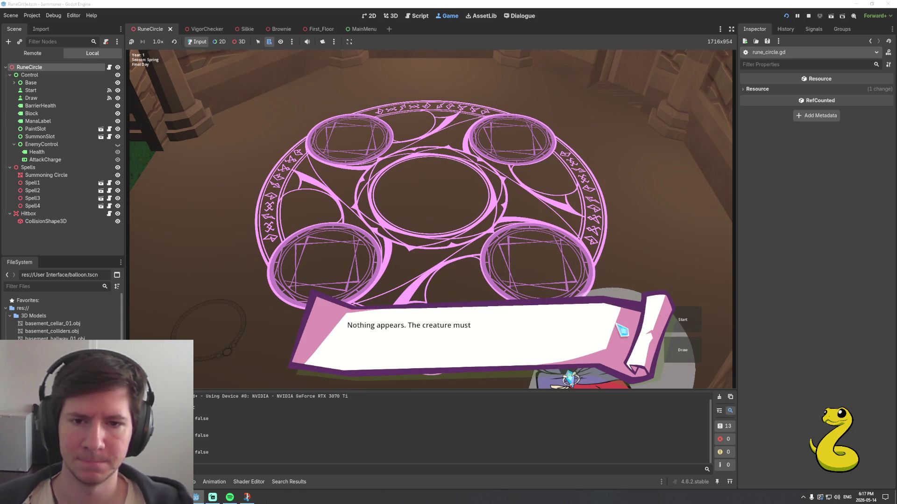
pyautogui.click(578, 348)
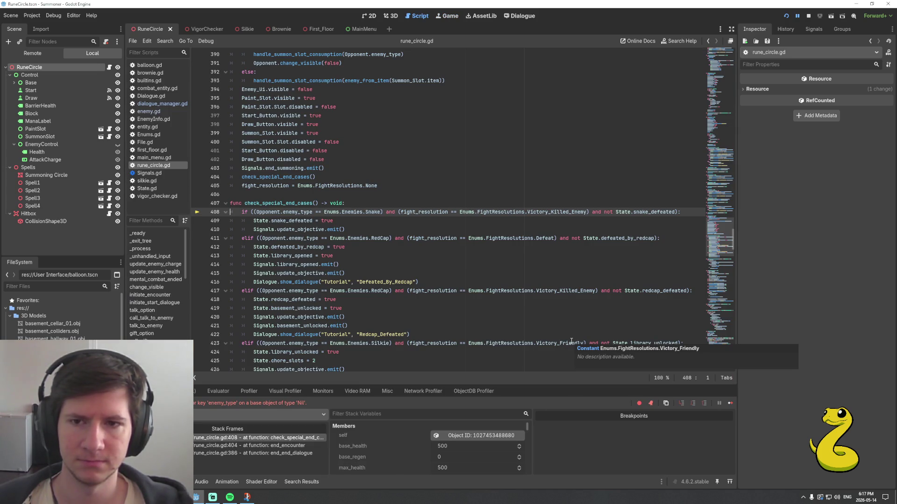
pyautogui.scroll(3, 321, 258)
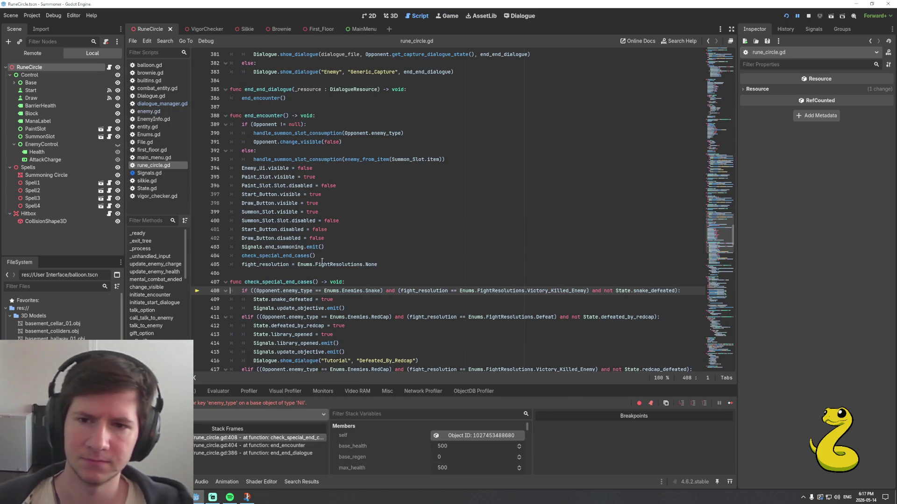
pyautogui.click(320, 259)
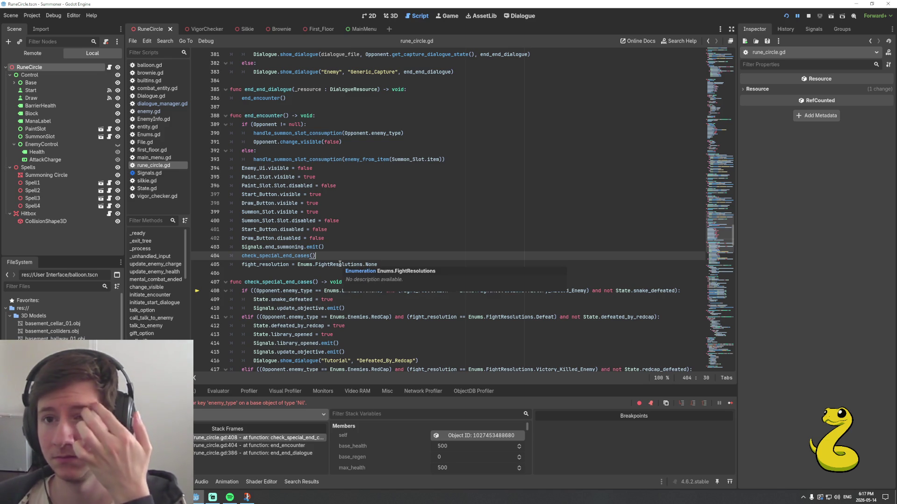
pyautogui.moveTo(336, 268)
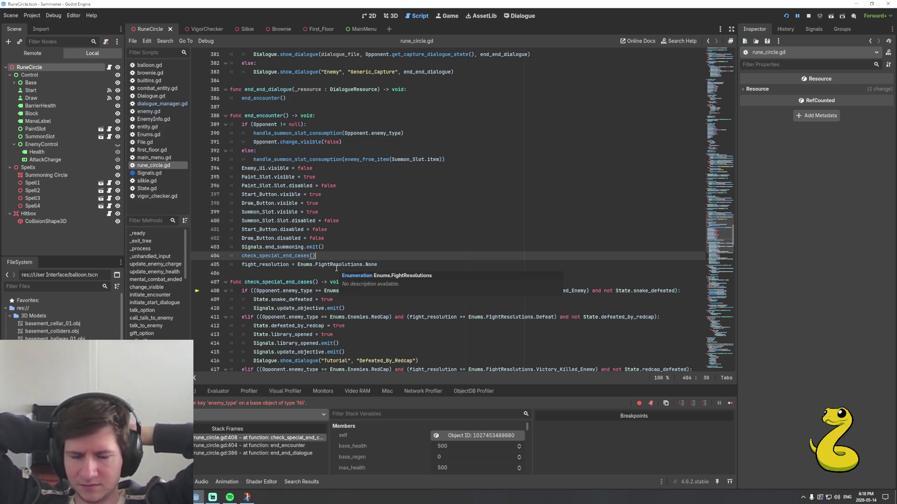
pyautogui.click(314, 283)
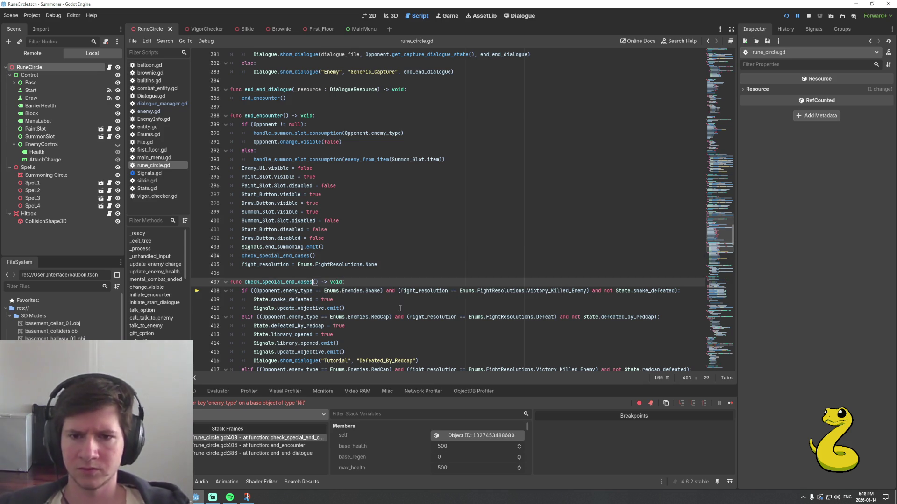
pyautogui.scroll(-5, 400, 308)
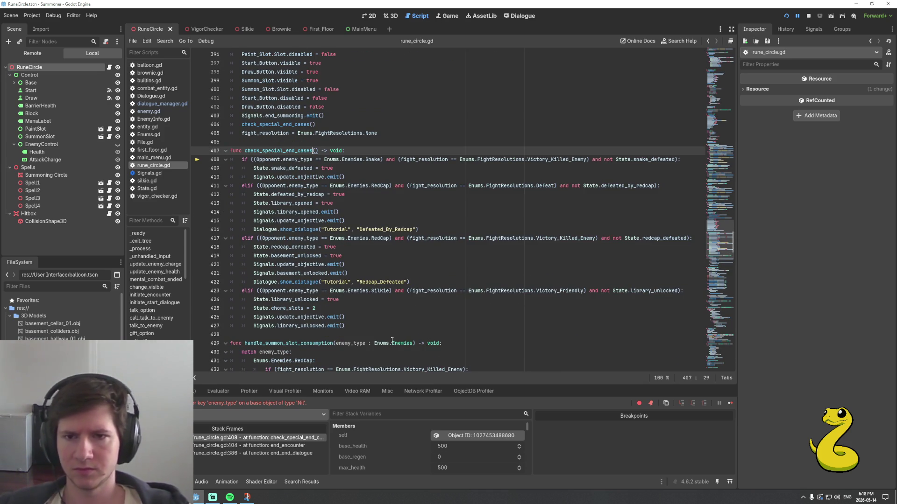
pyautogui.scroll(2, 388, 338)
pyautogui.scroll(3, 383, 335)
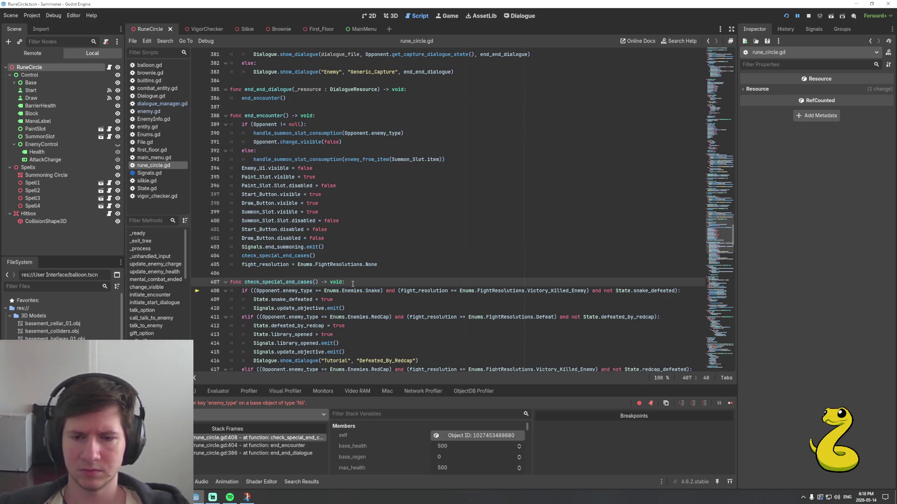
pyautogui.scroll(-1, 355, 287)
pyautogui.scroll(-1, 364, 294)
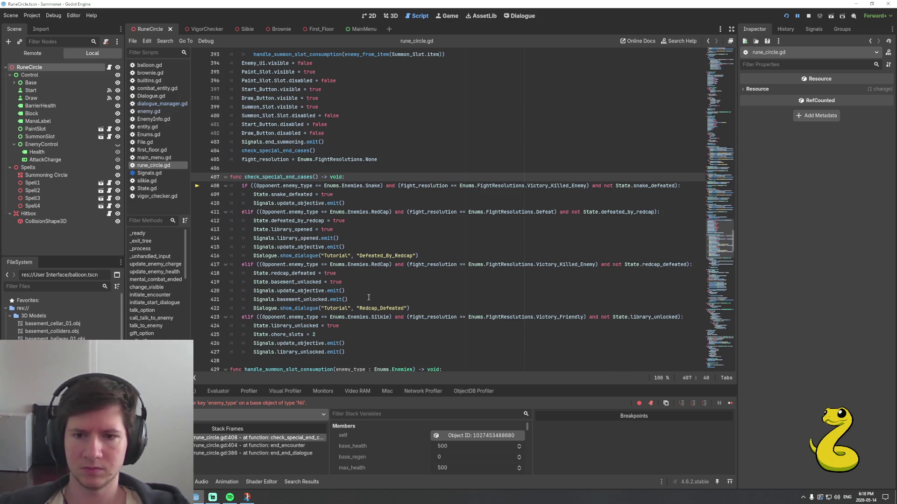
pyautogui.scroll(1, 390, 294)
pyautogui.press('Return')
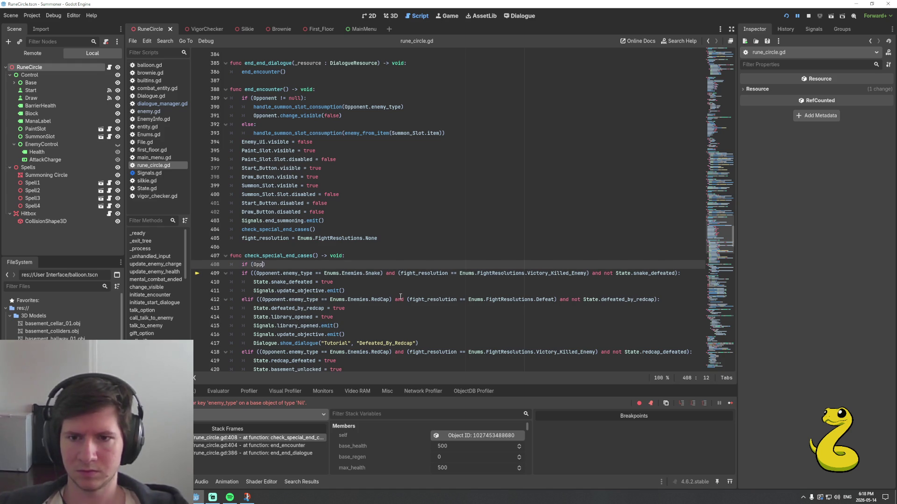
# Add 'if (Opponent == null):' with 'return' to check_special_end_cases, save, and resume the game
pyautogui.press('BackSpace')
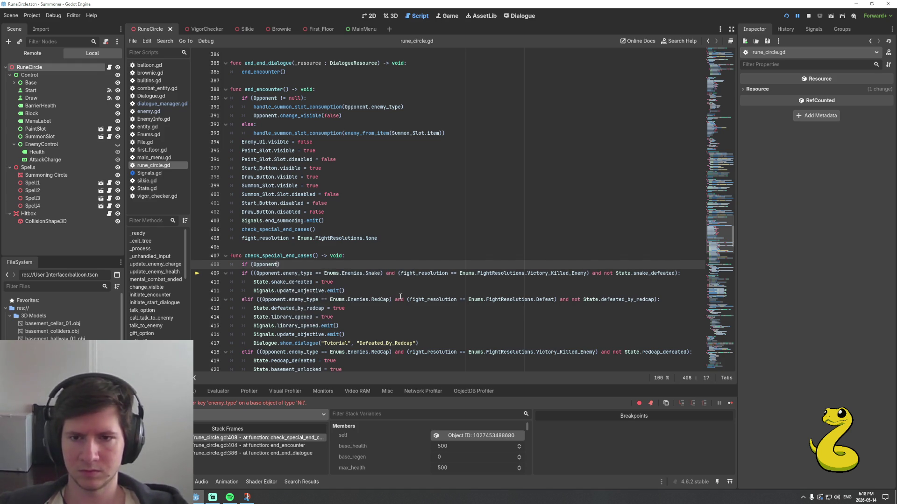
pyautogui.write('== null')
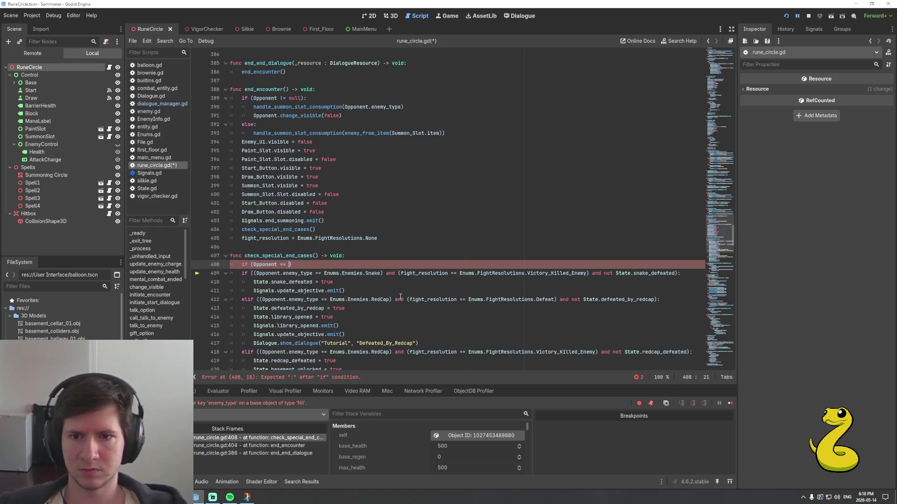
pyautogui.write(')')
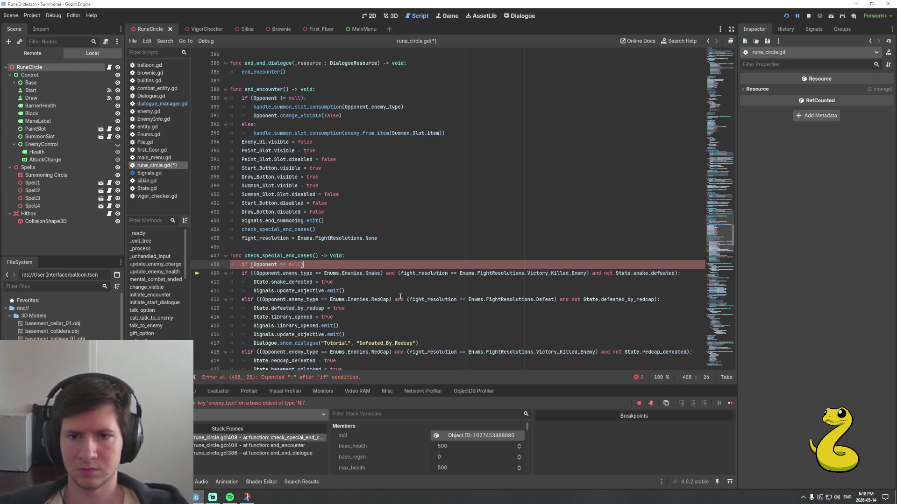
pyautogui.press('Return')
pyautogui.write('return')
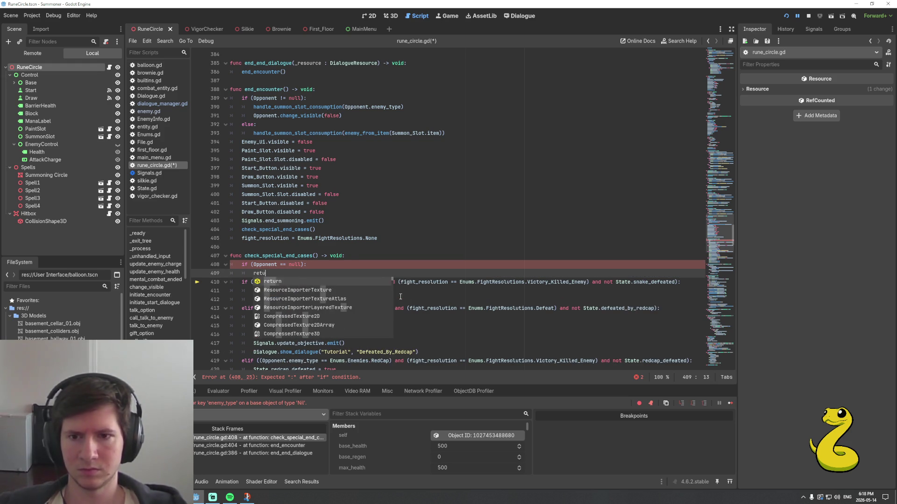
pyautogui.press('Return')
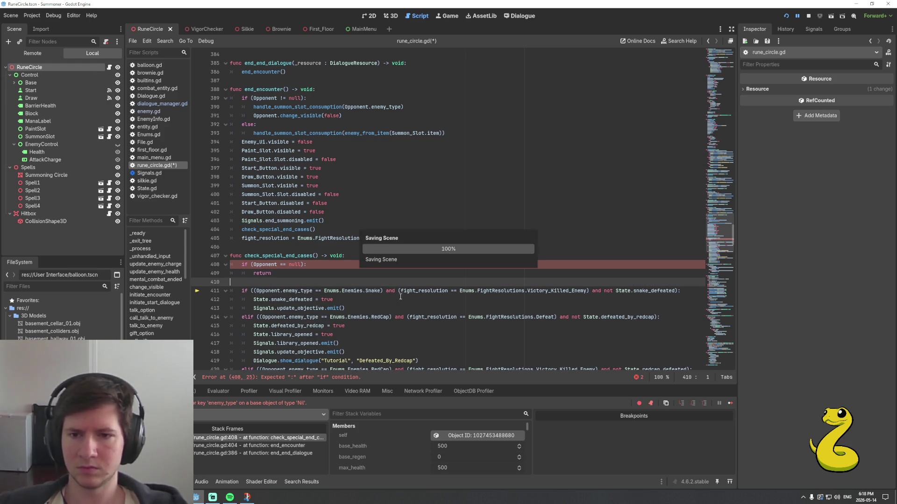
pyautogui.hotkey('ctrl', 's')
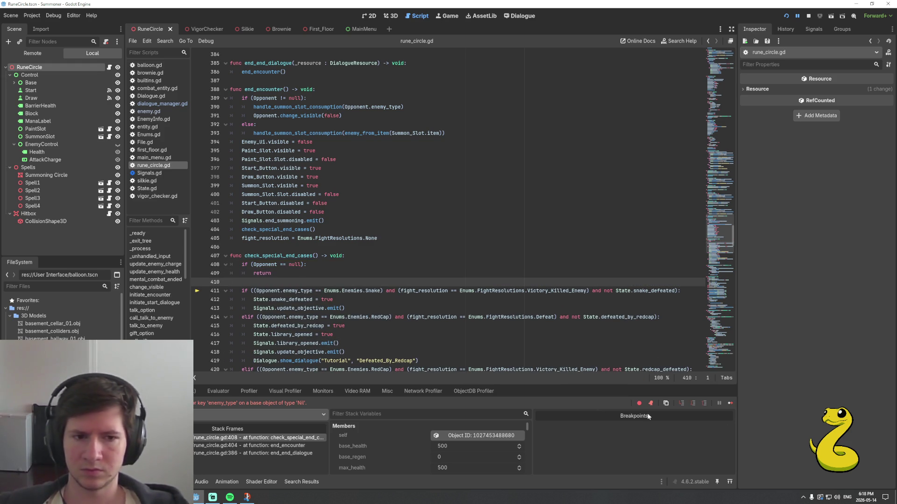
pyautogui.click(731, 404)
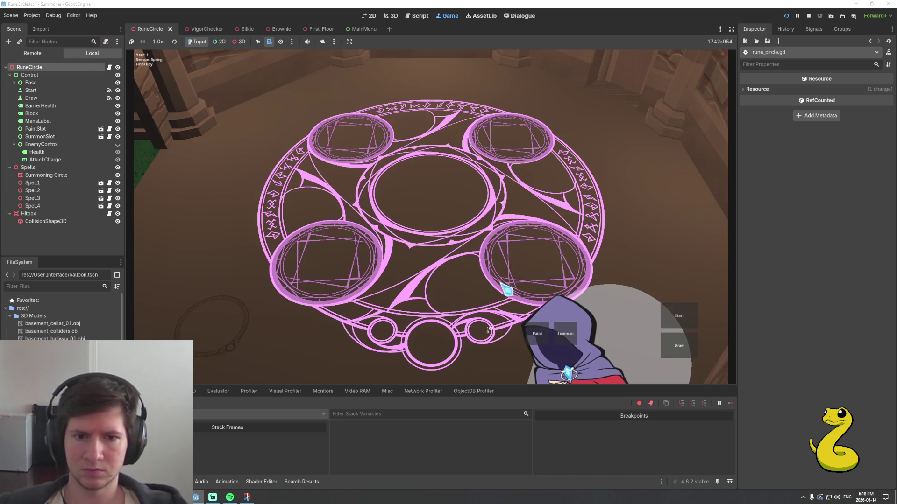
# Attempt another Snake_Paper summon and dismiss the resulting 'Nothing appears' message
pyautogui.click(536, 323)
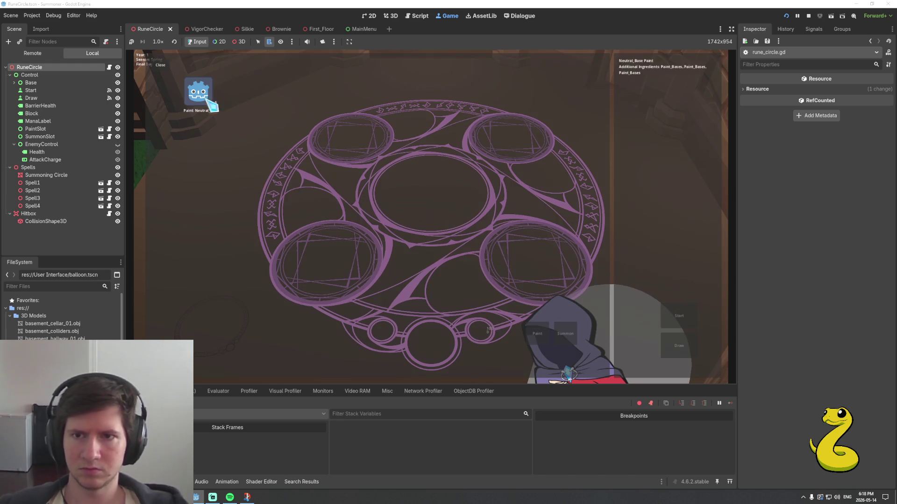
pyautogui.click(574, 338)
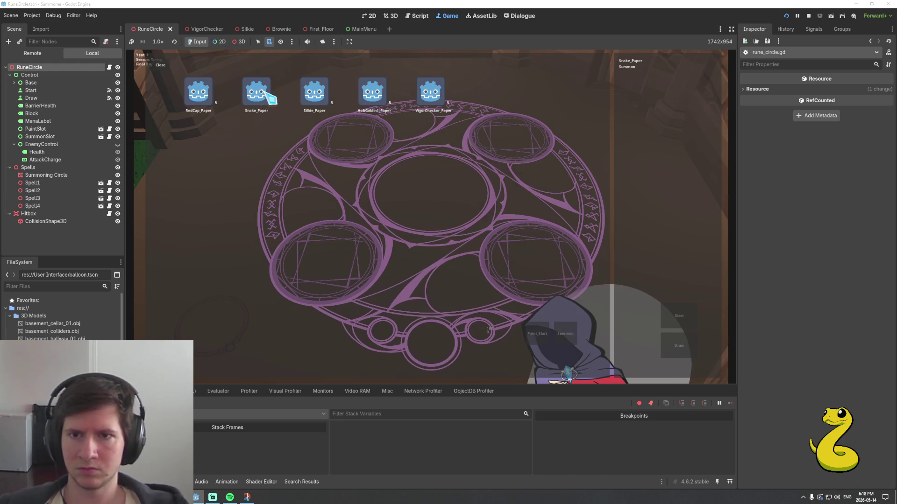
pyautogui.click(264, 93)
pyautogui.click(679, 316)
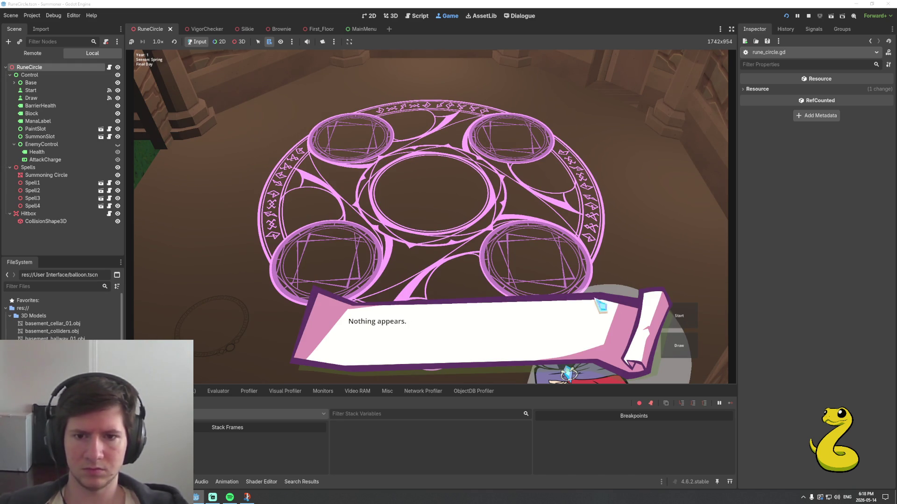
pyautogui.click(556, 332)
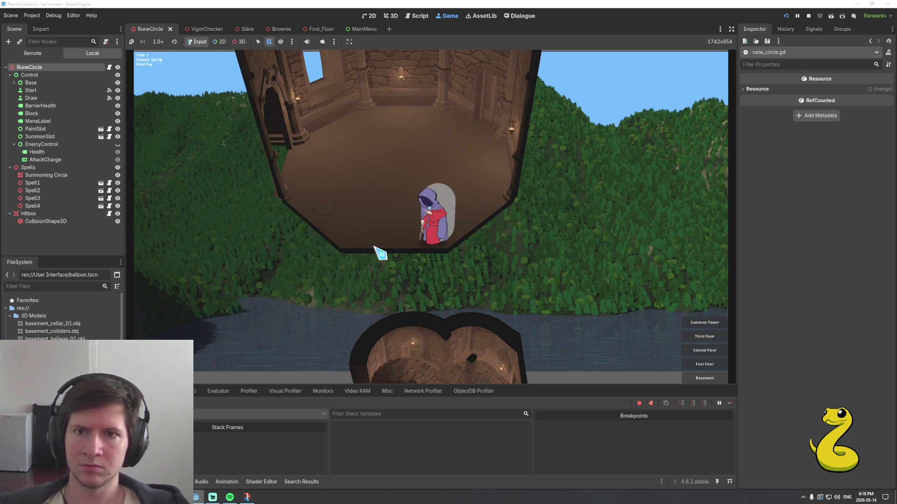
# Replace 'not be alive anymore' with 'be dead' in the Summon_Dead_enemy line and save the Enemy dialogue
pyautogui.click(519, 15)
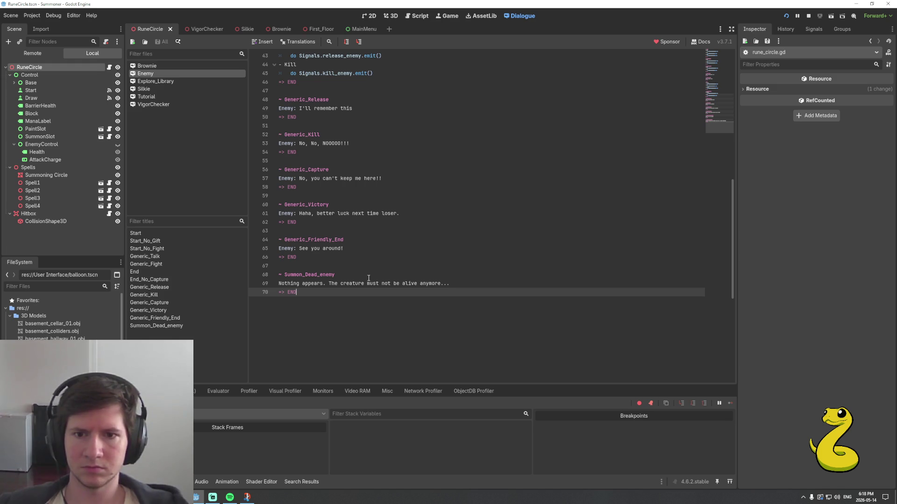
pyautogui.moveTo(382, 283)
pyautogui.mouseDown()
pyautogui.moveTo(415, 283)
pyautogui.moveTo(280, 275)
pyautogui.moveTo(444, 283)
pyautogui.mouseUp()
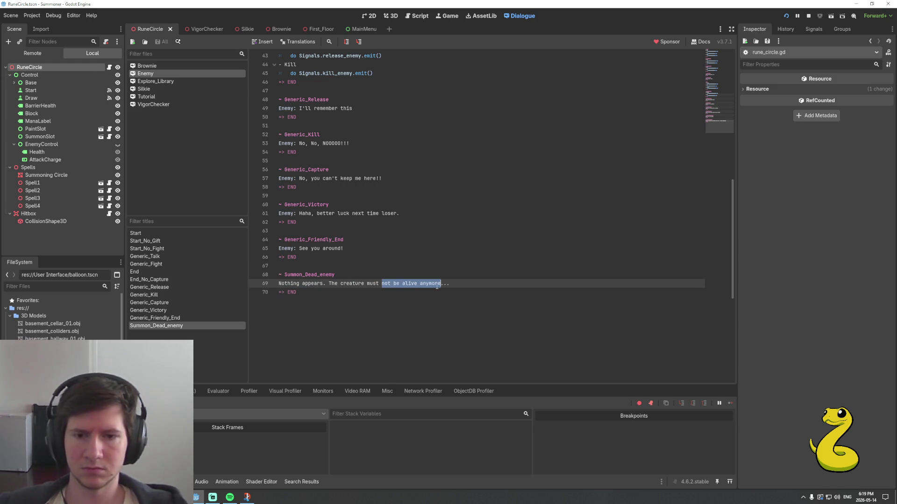
pyautogui.write('b')
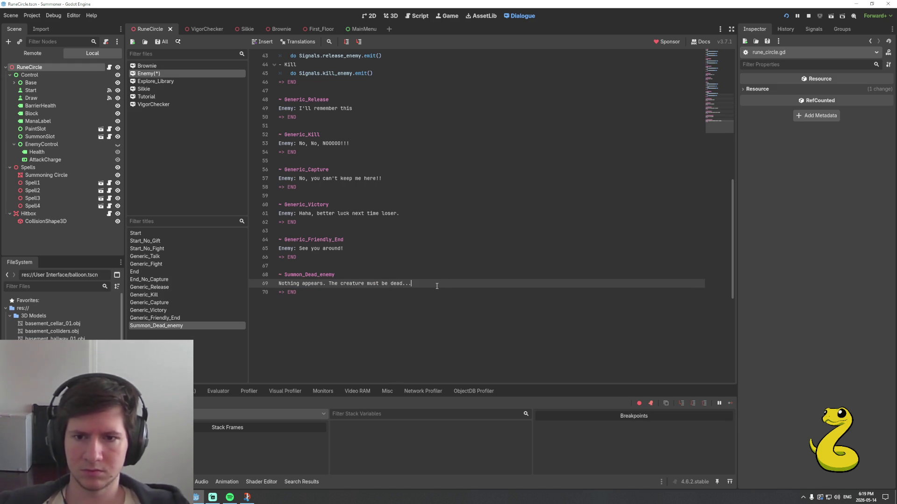
pyautogui.hotkey('ctrl', 's')
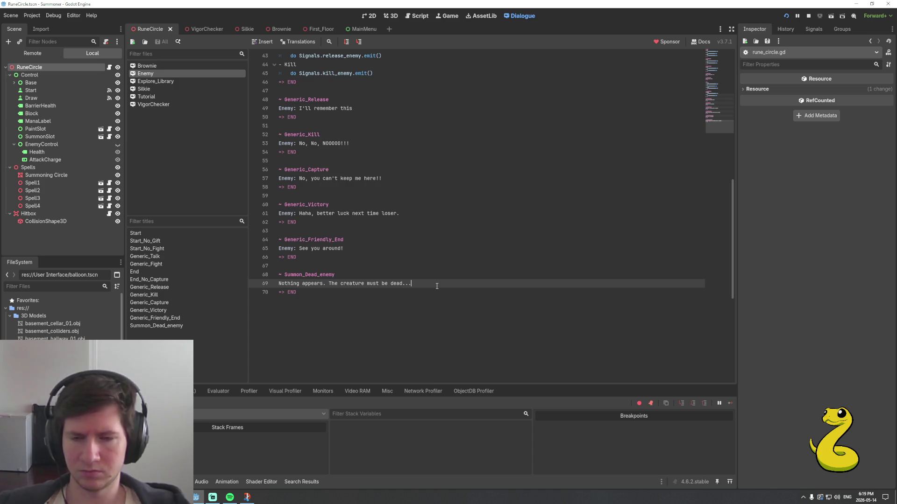
pyautogui.click(419, 16)
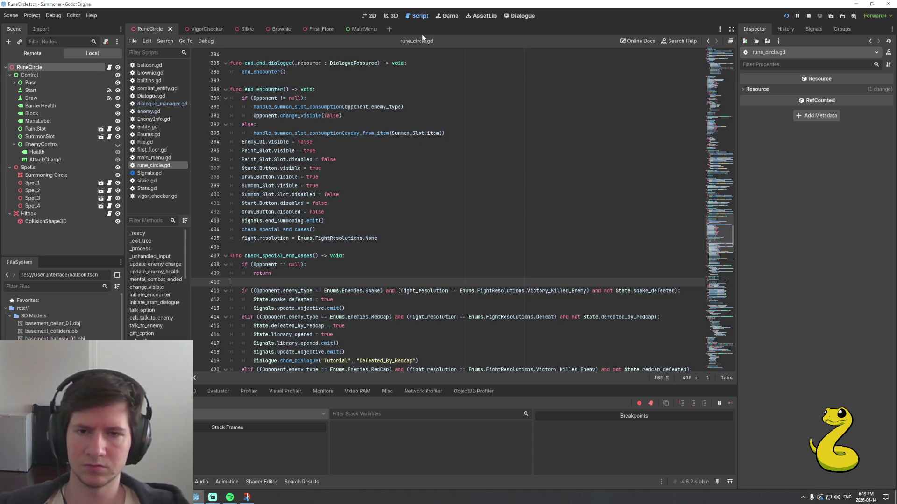
# Run the game and summon the snake with the starting paint, Snake_Paper and two Focus orbs
pyautogui.click(336, 274)
pyautogui.scroll(3, 343, 266)
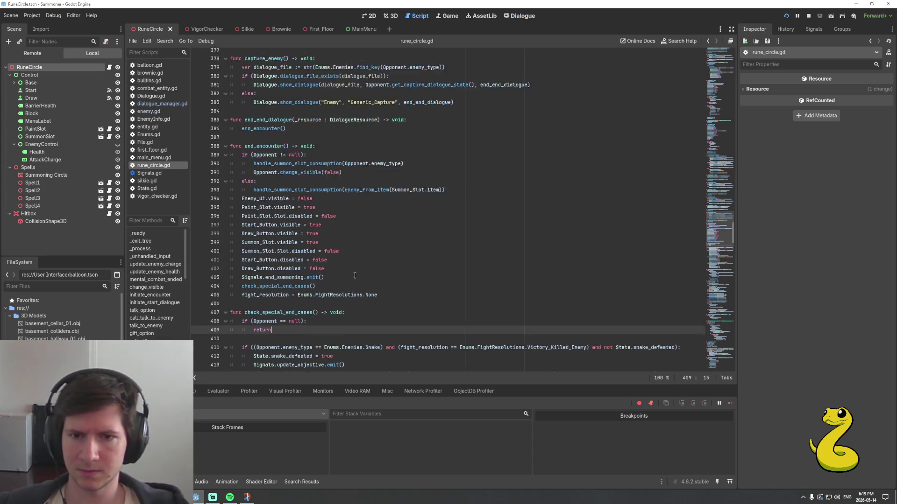
pyautogui.press('F5')
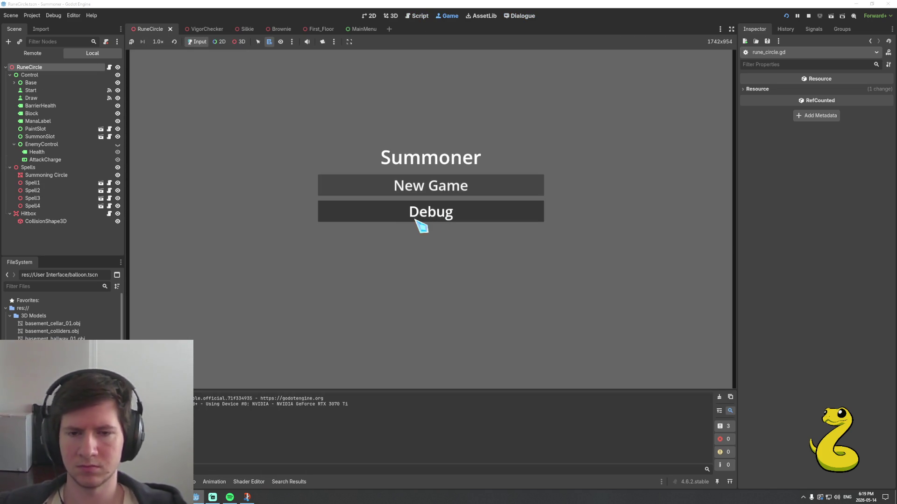
pyautogui.click(415, 221)
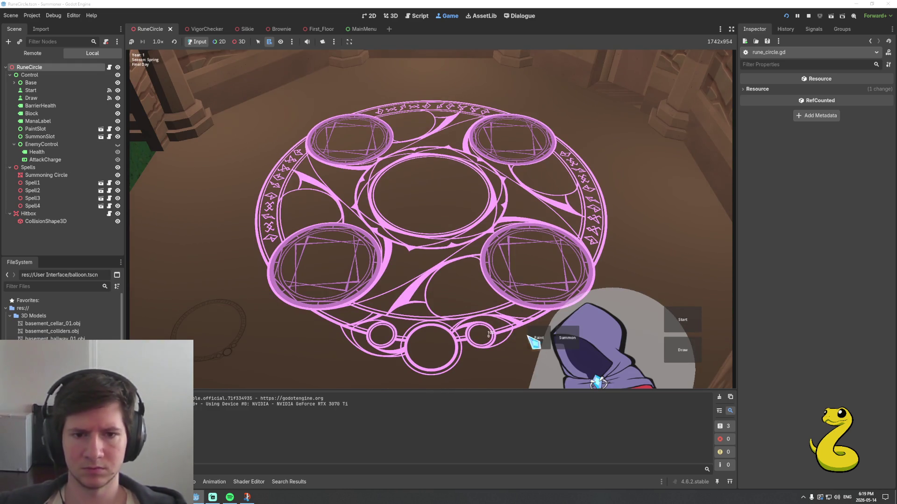
pyautogui.click(538, 337)
pyautogui.click(197, 91)
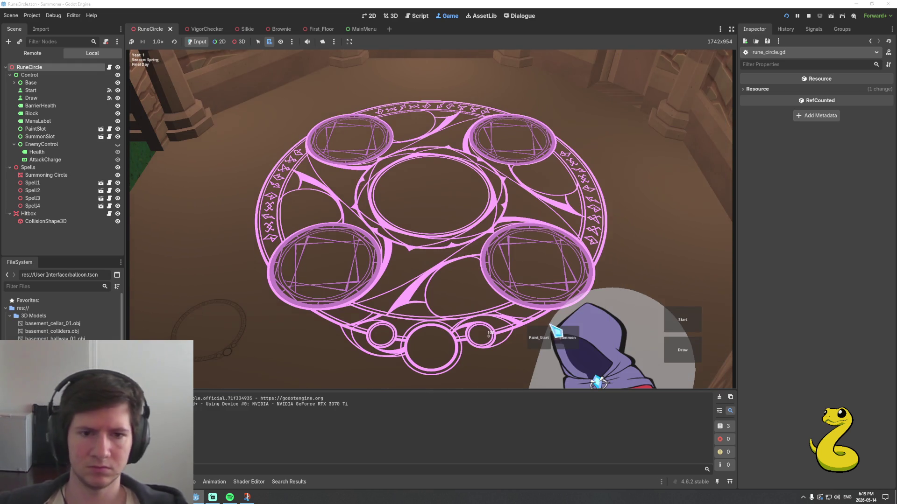
pyautogui.click(558, 335)
pyautogui.click(252, 98)
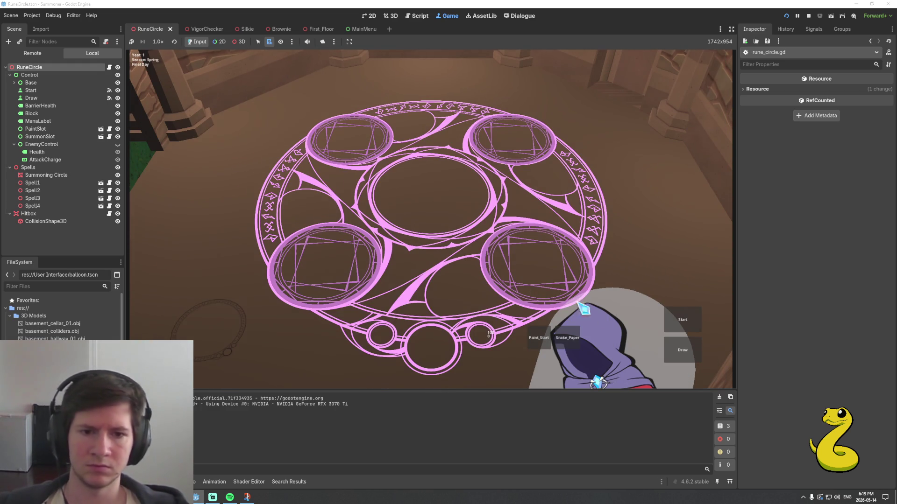
pyautogui.click(682, 349)
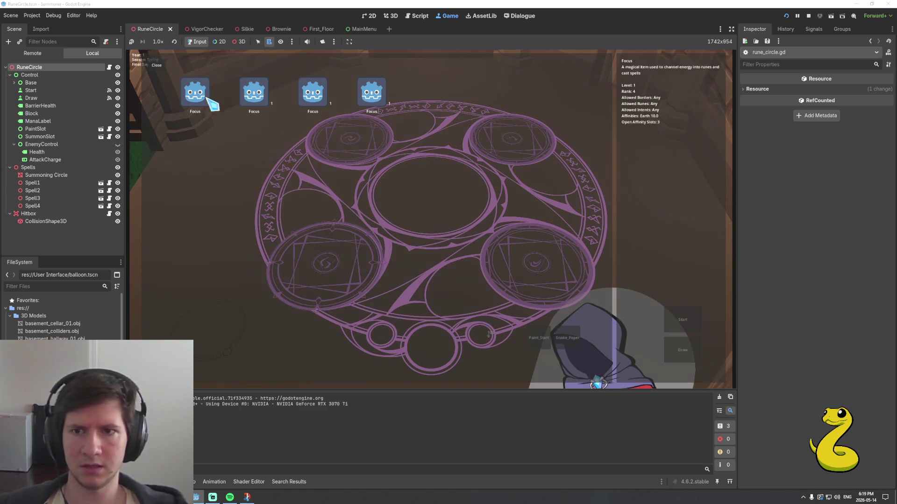
pyautogui.click(202, 97)
pyautogui.click(517, 145)
pyautogui.click(254, 93)
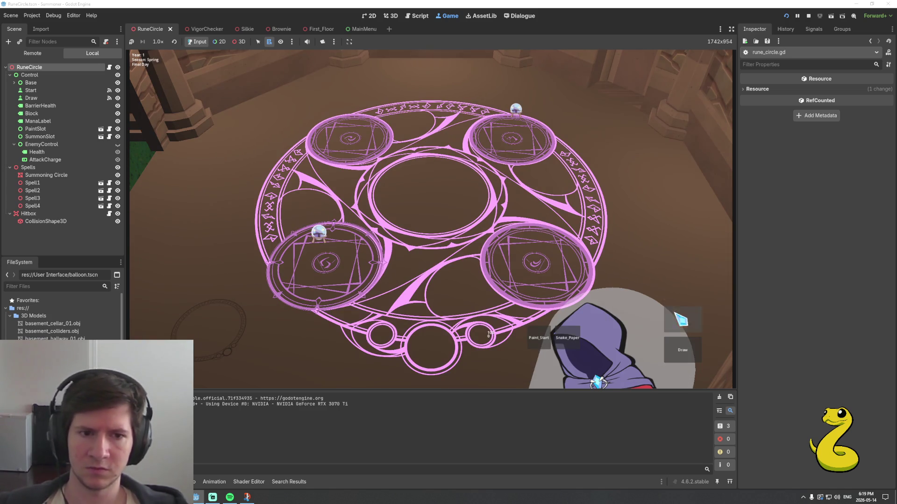
pyautogui.click(682, 319)
pyautogui.click(548, 297)
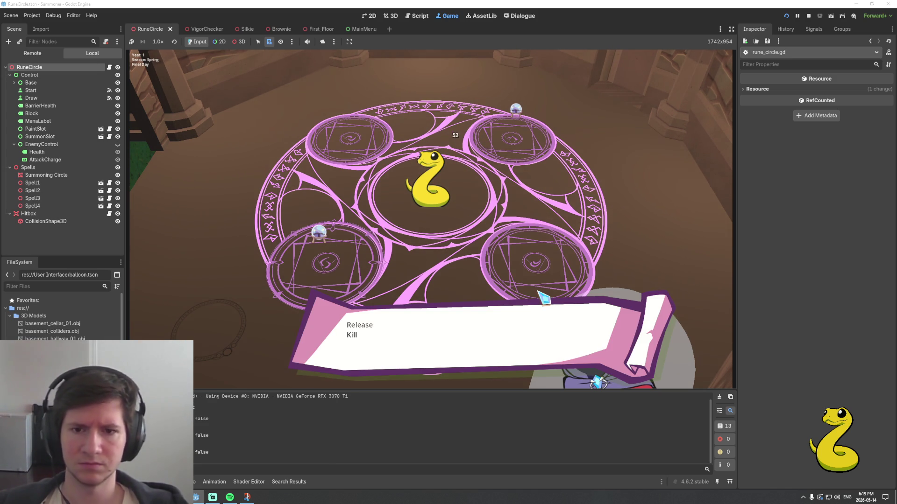
# Release the snake, summon it again with two focuses, kill it after the fight, and stop the game
pyautogui.click(363, 325)
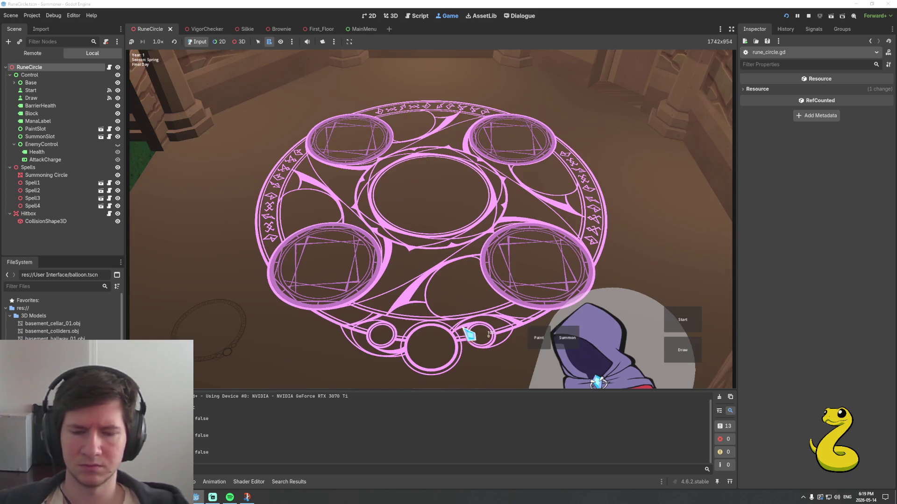
pyautogui.click(537, 340)
pyautogui.click(198, 101)
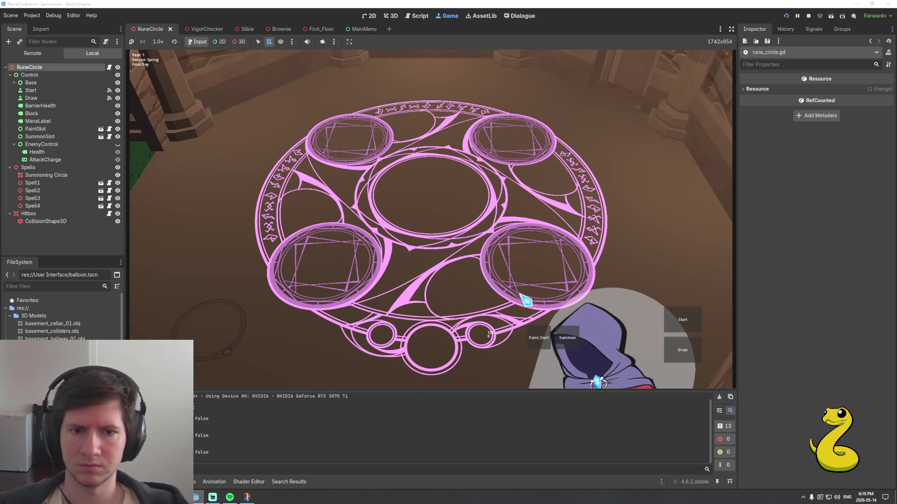
pyautogui.click(530, 317)
pyautogui.click(258, 96)
pyautogui.click(683, 350)
pyautogui.click(201, 99)
pyautogui.click(250, 122)
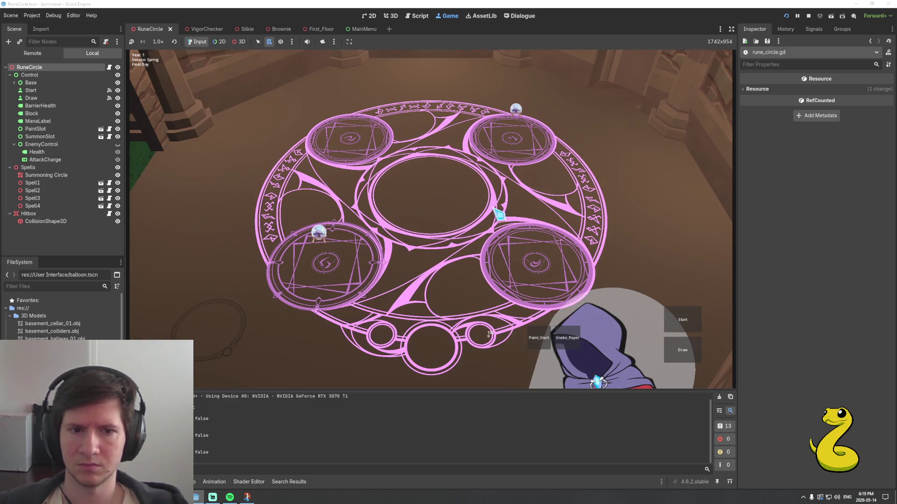
pyautogui.click(682, 320)
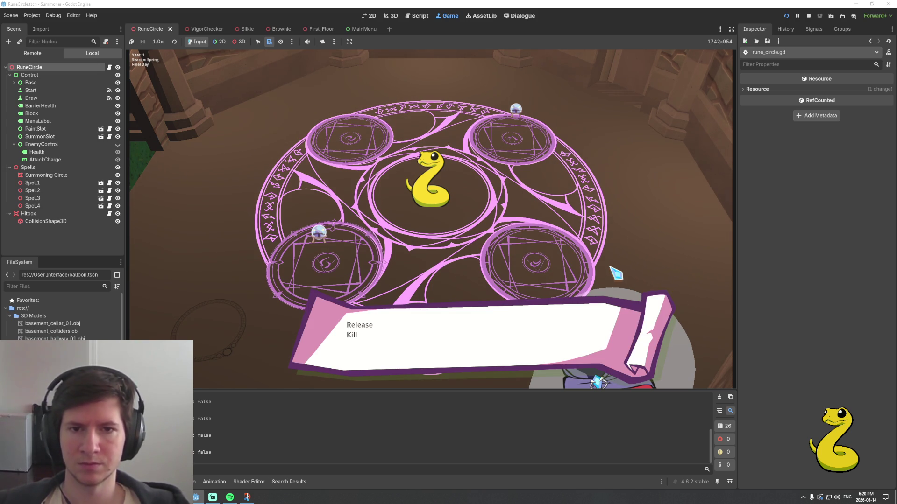
pyautogui.click(359, 338)
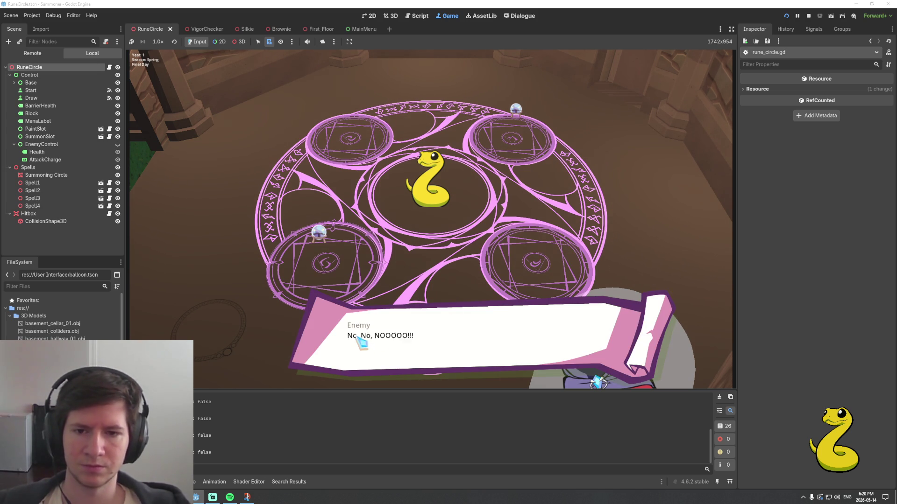
pyautogui.click(439, 344)
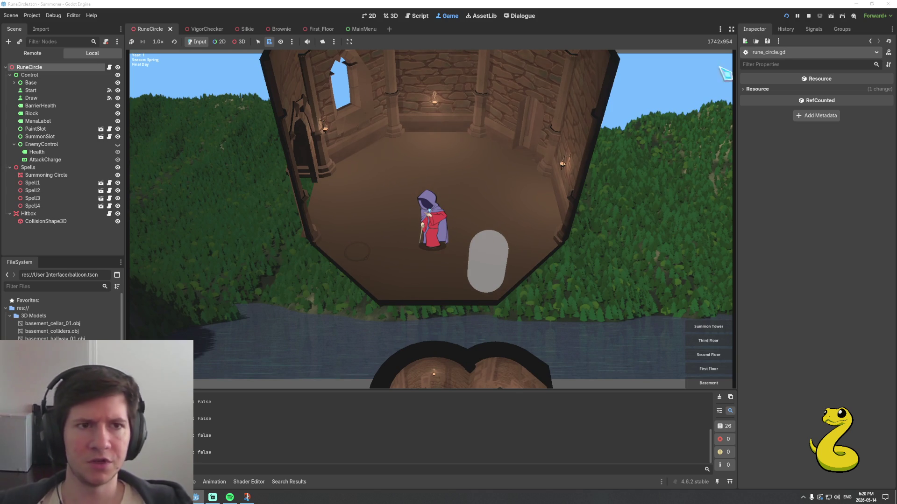
pyautogui.click(812, 15)
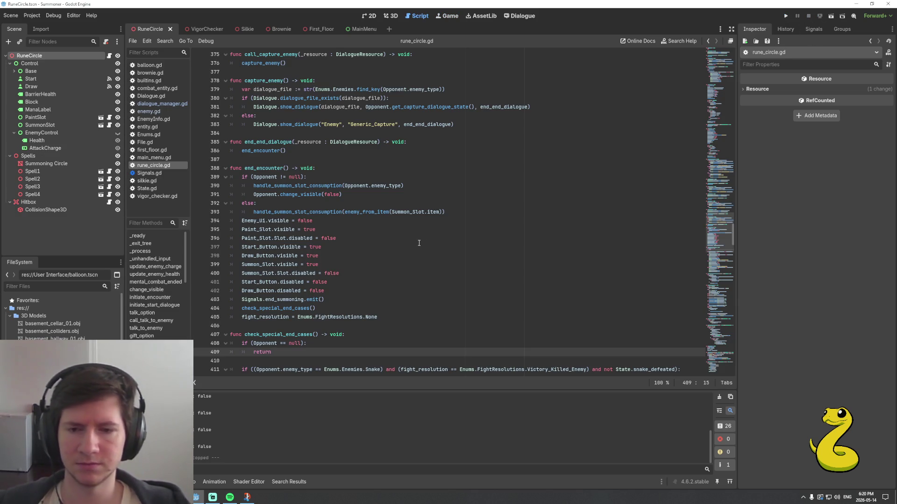
# Add '#TODO: special loot drop from killing the enemy' inside kill_enemy
pyautogui.click(389, 316)
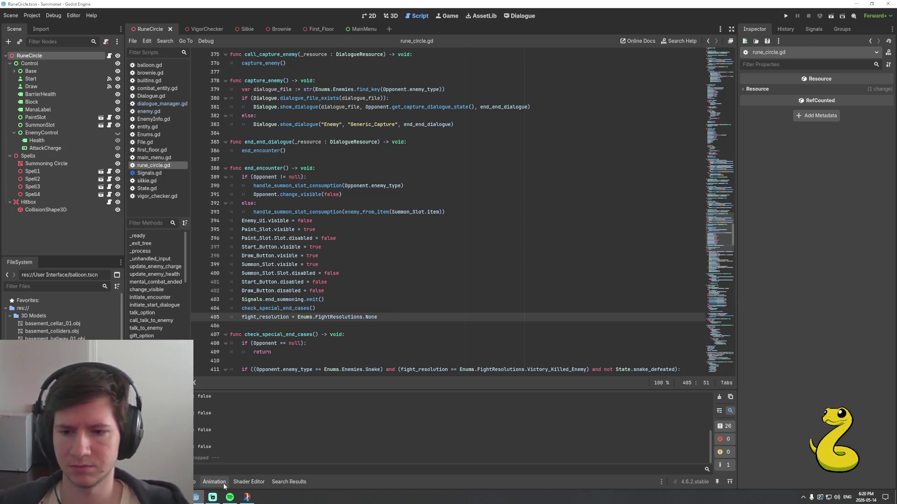
pyautogui.scroll(3, 319, 359)
pyautogui.scroll(7, 375, 321)
pyautogui.scroll(1, 376, 321)
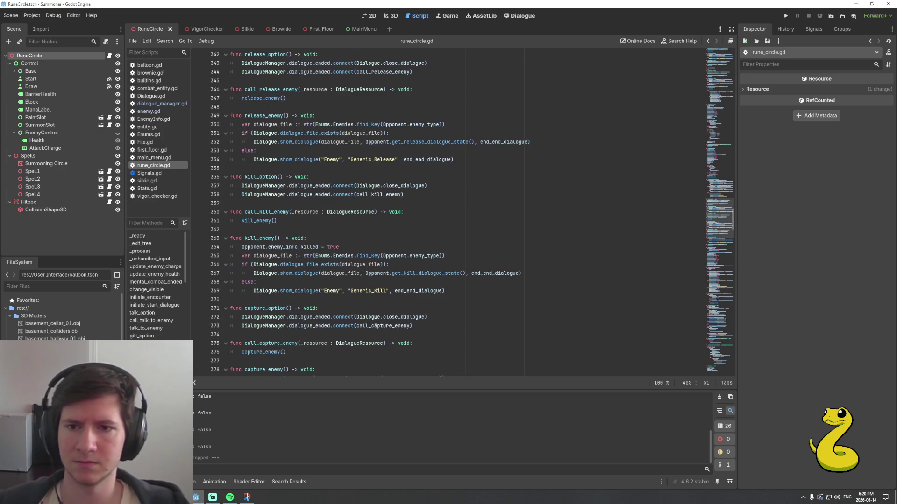
pyautogui.click(319, 240)
pyautogui.press('Return')
pyautogui.write('#TODO: special loot drop from')
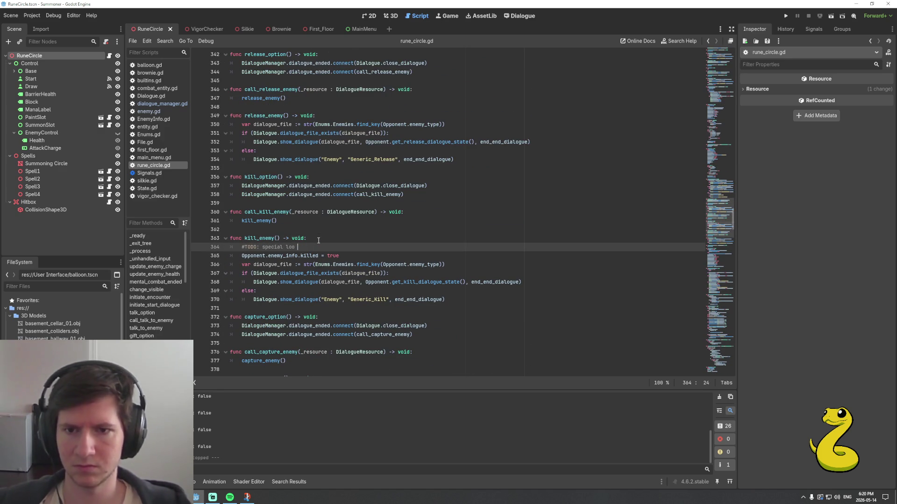
pyautogui.write(' ki')
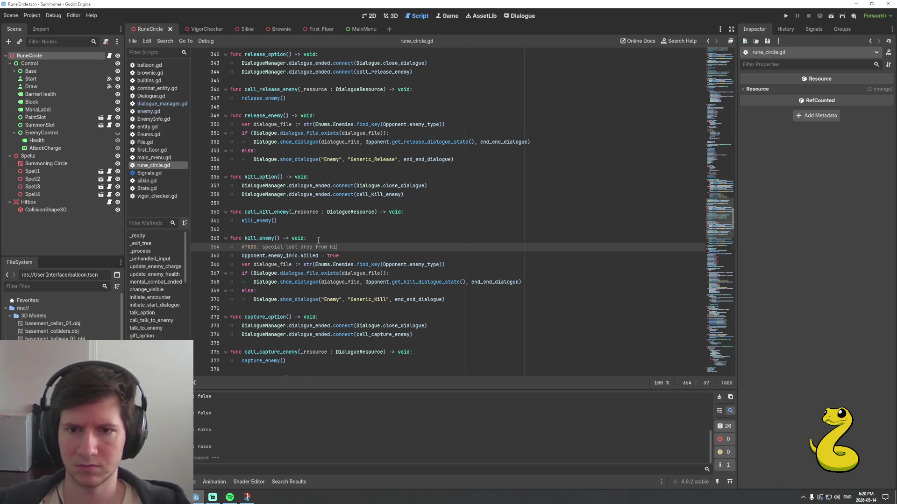
pyautogui.write('lling the ')
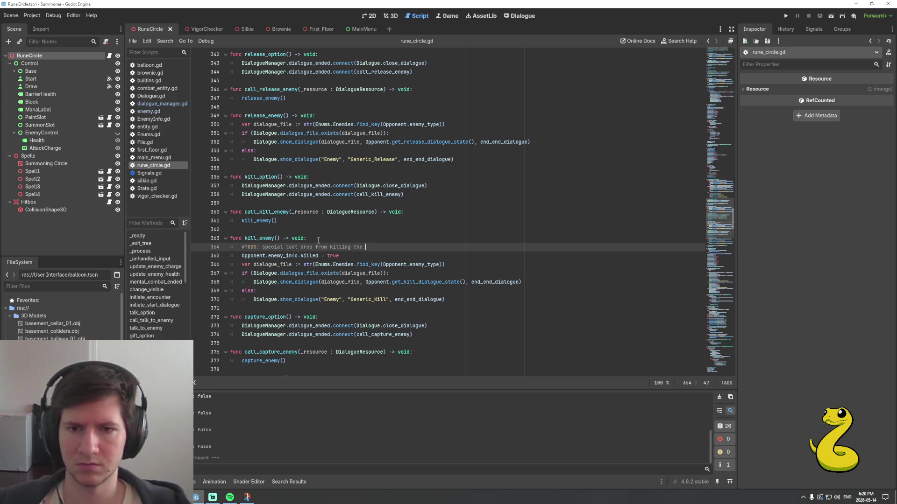
pyautogui.write('enemy')
# Add '#TODO: regular loot drop' inside release_enemy and save rune_circle.gd
pyautogui.press('Up')
pyautogui.press('Up')
pyautogui.press('Up')
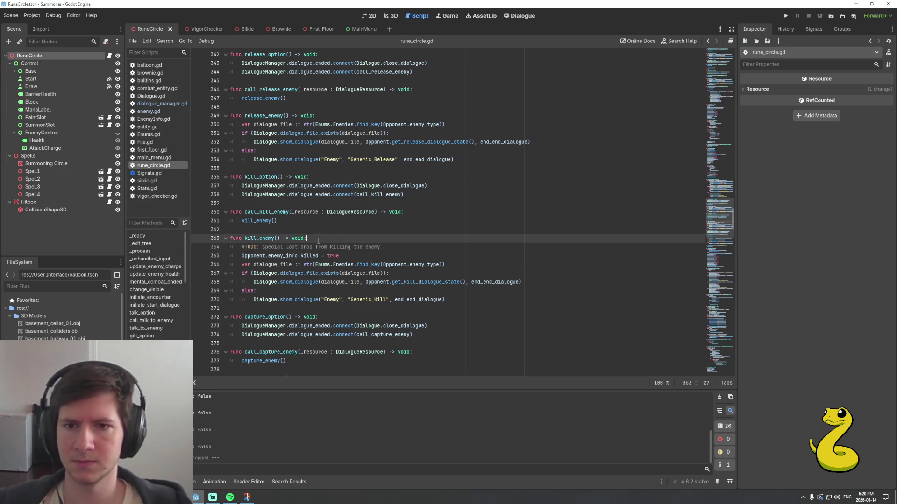
pyautogui.press('Up')
pyautogui.press('Up')
pyautogui.press('Up')
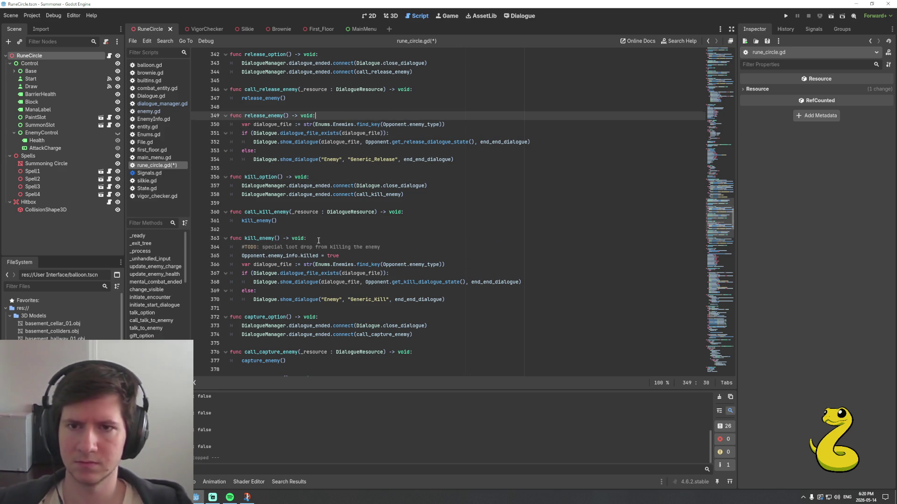
pyautogui.press('End')
pyautogui.press('Return')
pyautogui.write('#TODO:')
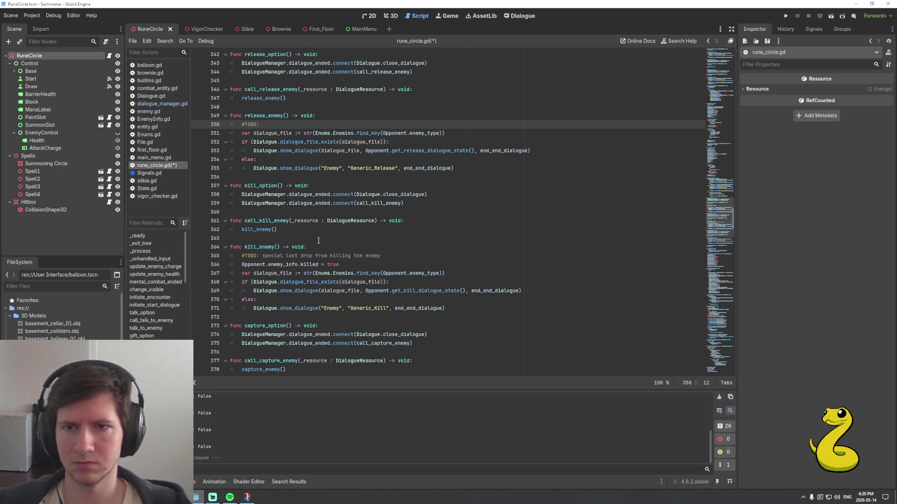
pyautogui.write('regular lo')
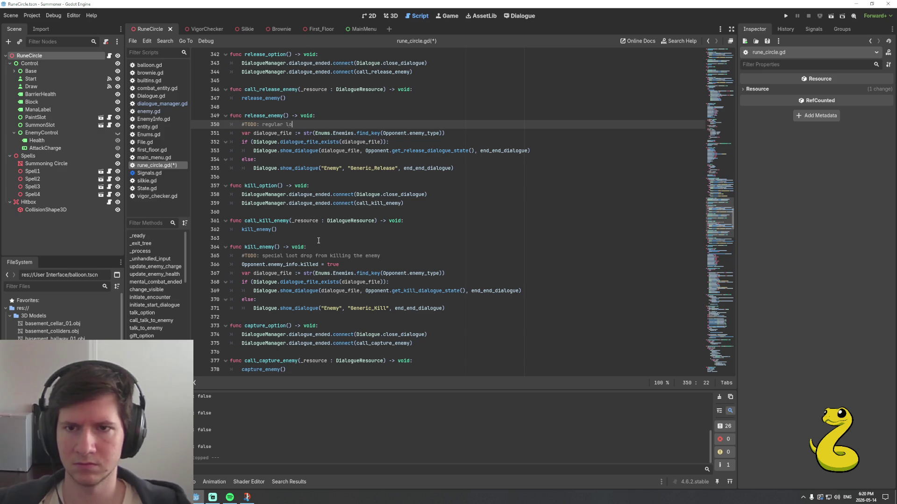
pyautogui.write('ot drop')
pyautogui.hotkey('ctrl', 's')
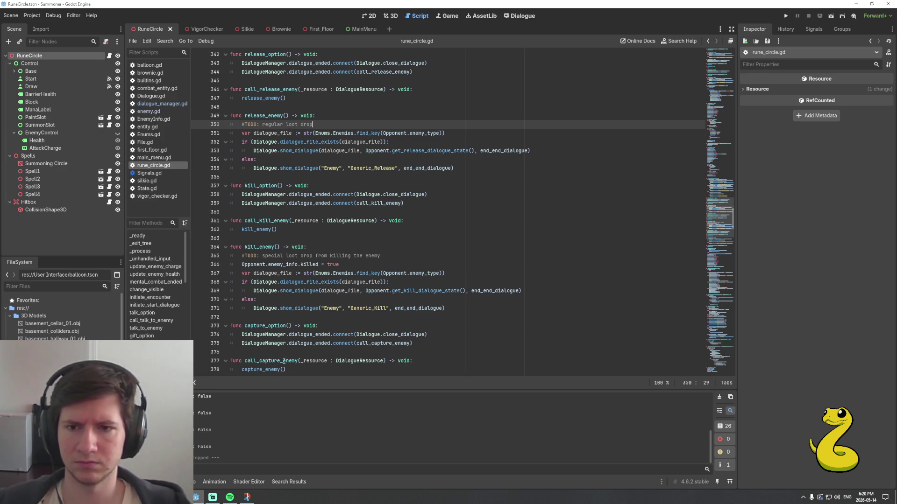
# Scroll up to the initiate_end_dialogue header, then switch to the Auto Battler Ideas document
pyautogui.scroll(3, 284, 361)
pyautogui.click(412, 298)
pyautogui.press('Up')
pyautogui.press('Up')
pyautogui.scroll(4, 361, 274)
pyautogui.click(420, 274)
pyautogui.scroll(2, 422, 275)
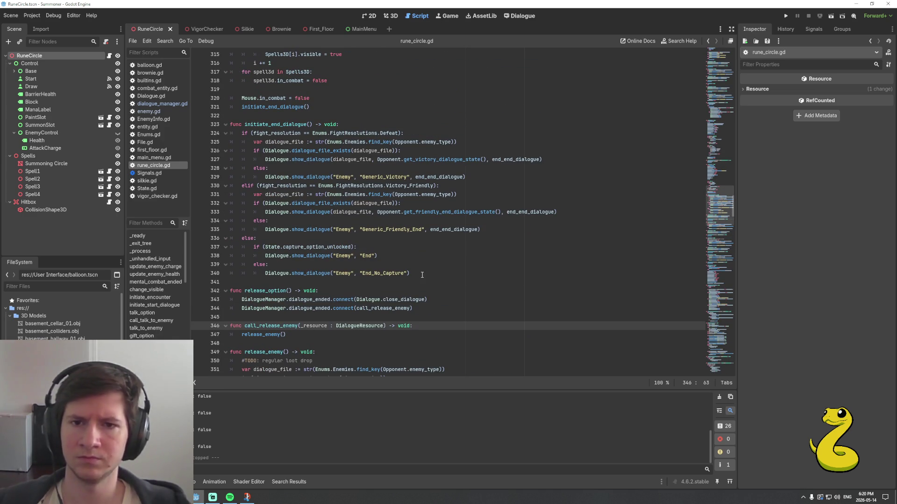
pyautogui.scroll(3, 422, 275)
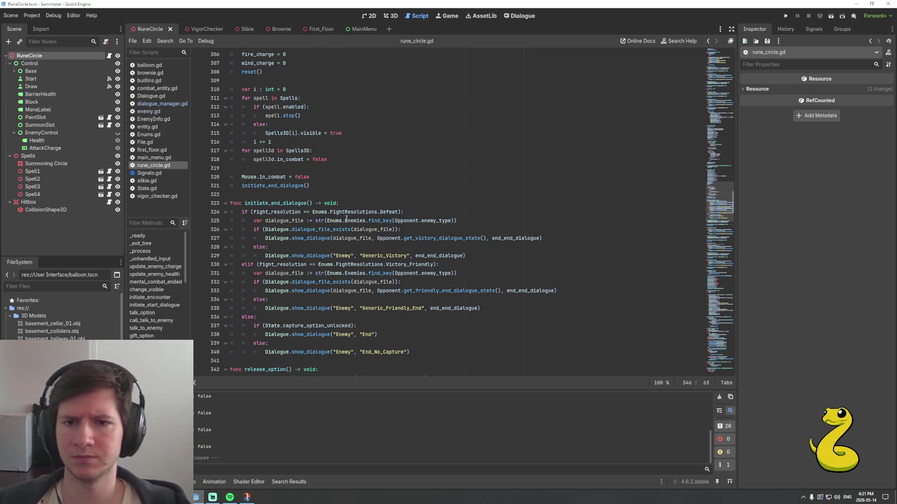
pyautogui.click(364, 203)
pyautogui.moveTo(198, 497)
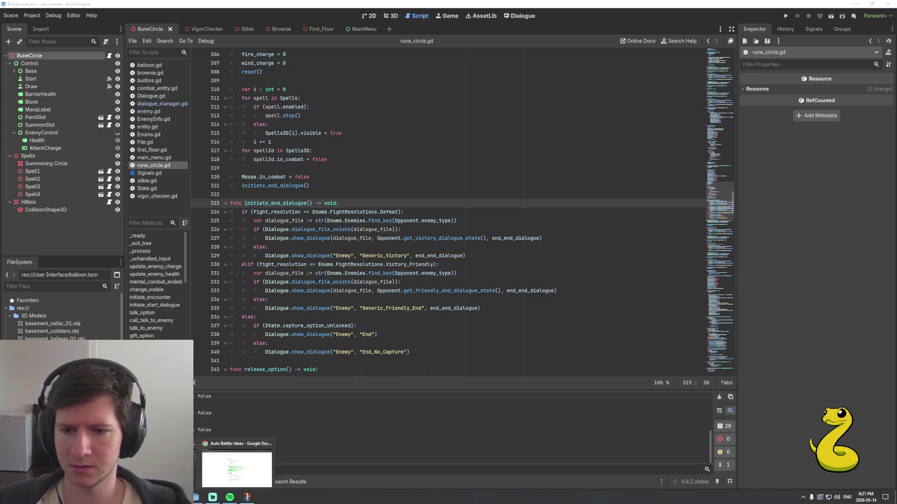
pyautogui.click(231, 472)
# Highlight the kill/harvest lines in the End of Combat section green
pyautogui.click(338, 290)
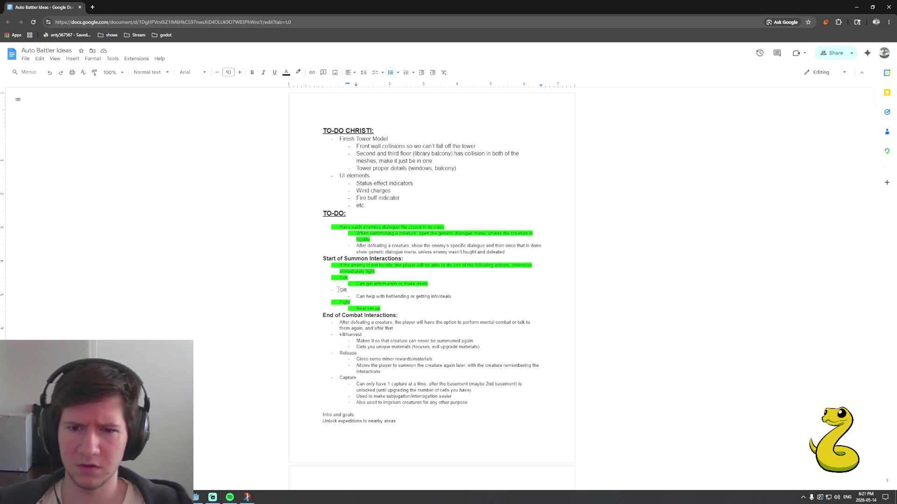
pyautogui.press('Down')
pyautogui.press('Down')
pyautogui.press('Down')
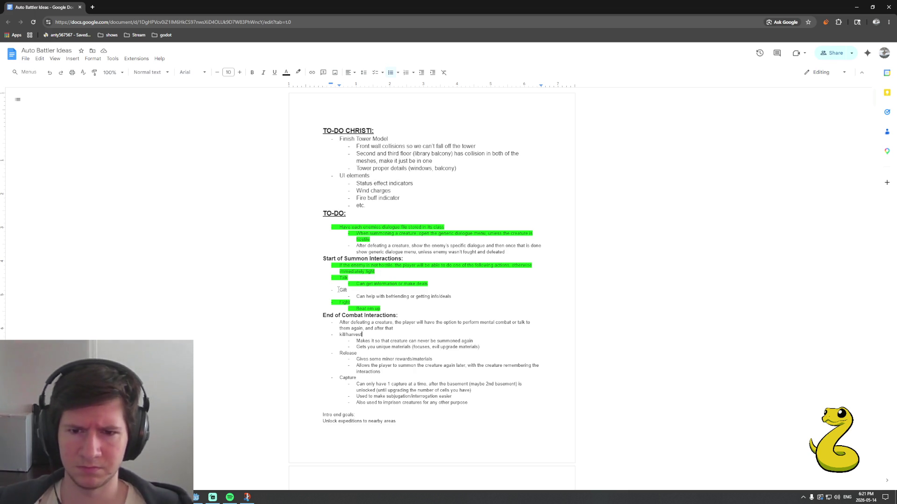
pyautogui.hotkey('shift', 'Down')
pyautogui.hotkey('shift', 'Down')
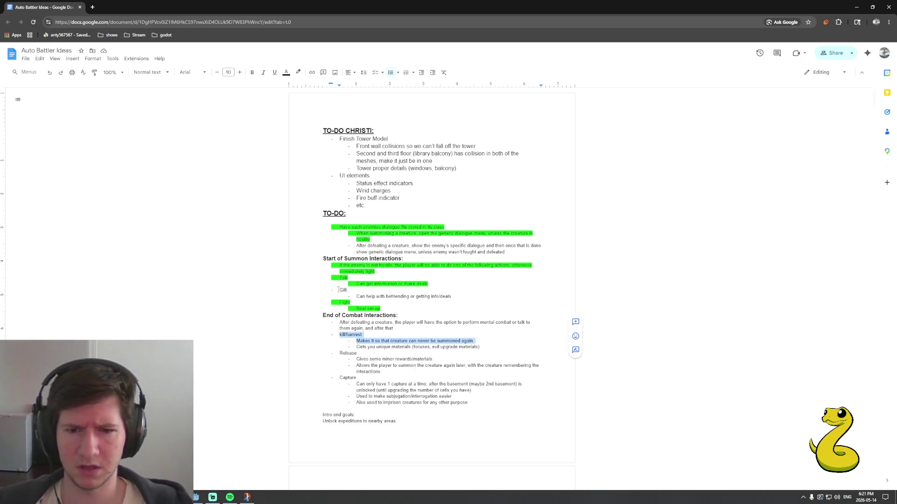
pyautogui.click(298, 73)
pyautogui.click(331, 105)
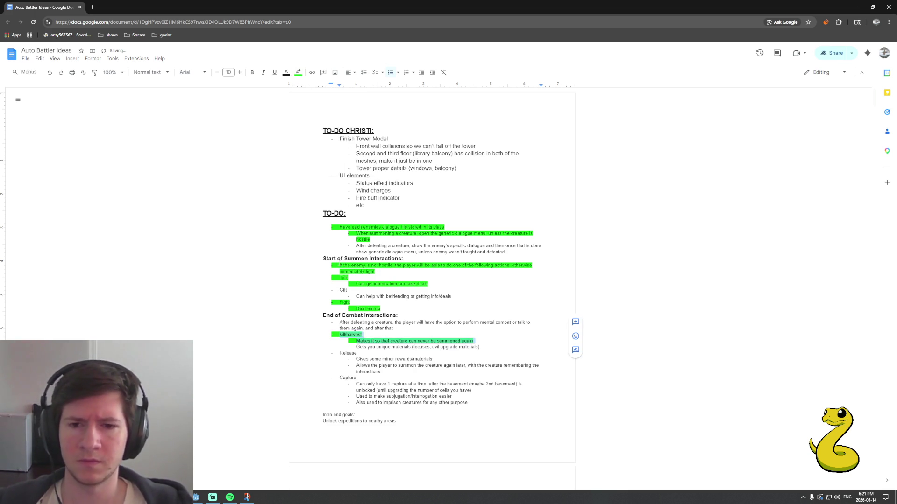
# Highlight the word Release and the line about summoning the creature again in green
pyautogui.scroll(-2, 335, 280)
pyautogui.click(340, 248)
pyautogui.moveTo(339, 248); pyautogui.dragTo(358, 251)
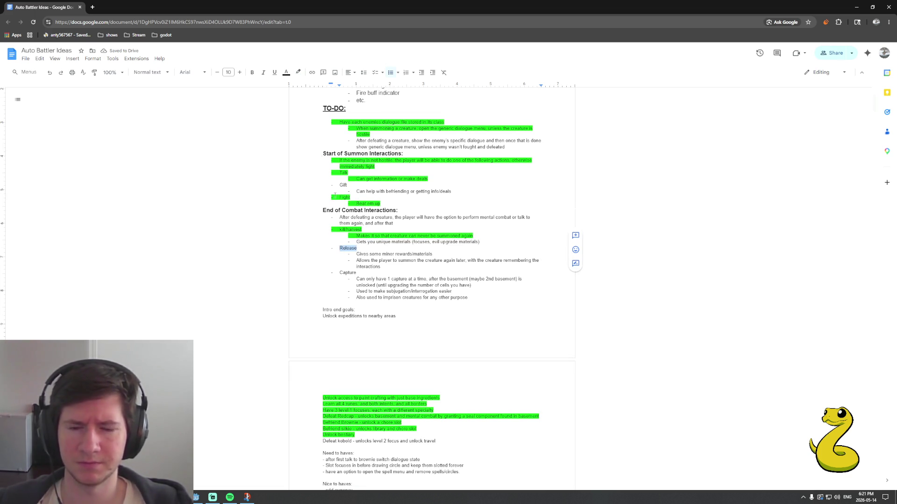
pyautogui.click(298, 72)
pyautogui.click(330, 106)
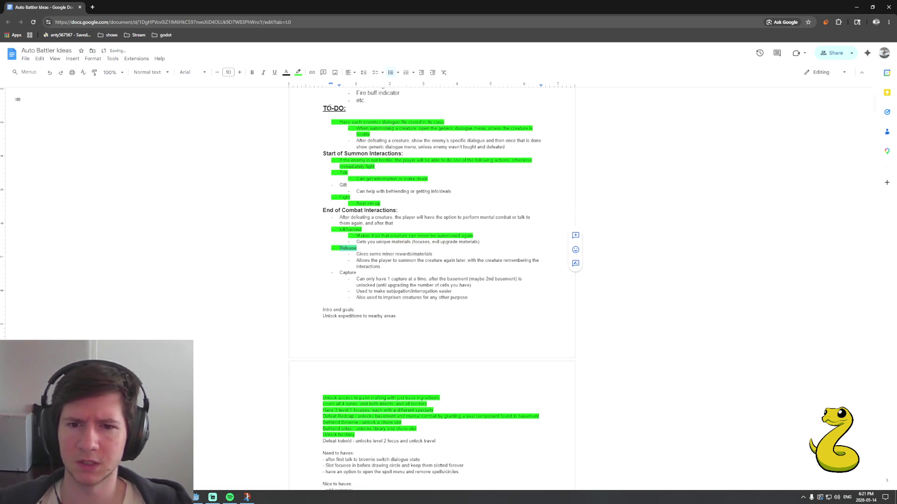
pyautogui.moveTo(356, 260); pyautogui.dragTo(382, 265)
pyautogui.click(298, 72)
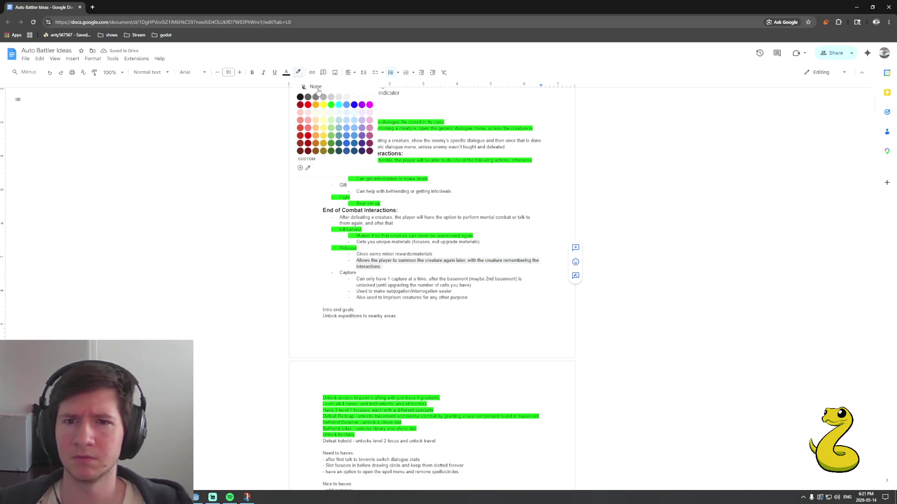
pyautogui.click(332, 107)
# Highlight Capture in green, then return to the Godot editor
pyautogui.scroll(-2, 337, 203)
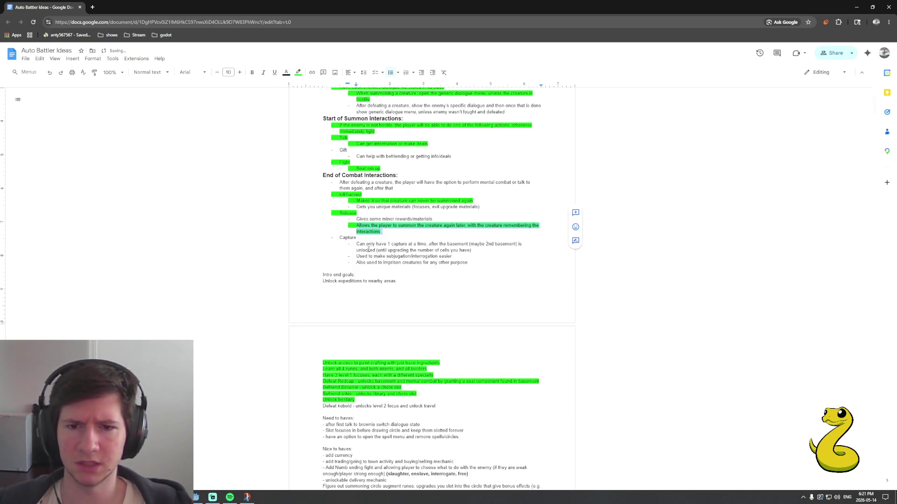
pyautogui.doubleClick(344, 238)
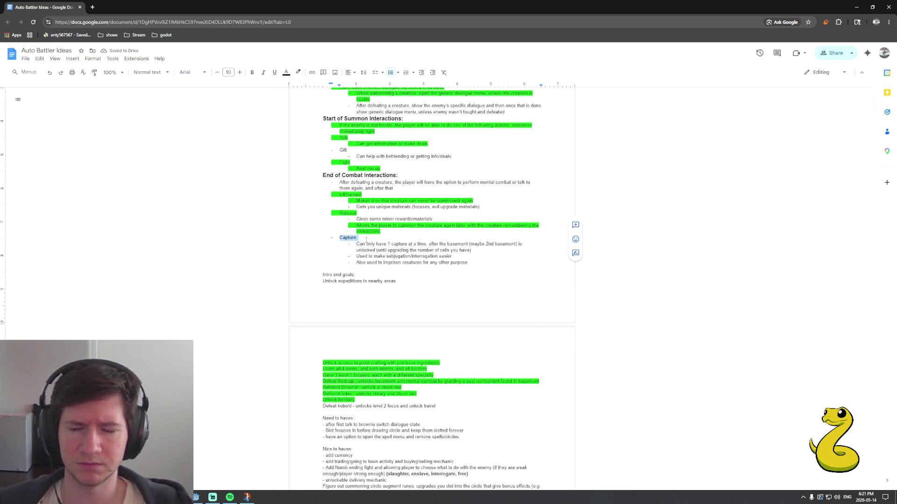
pyautogui.click(299, 73)
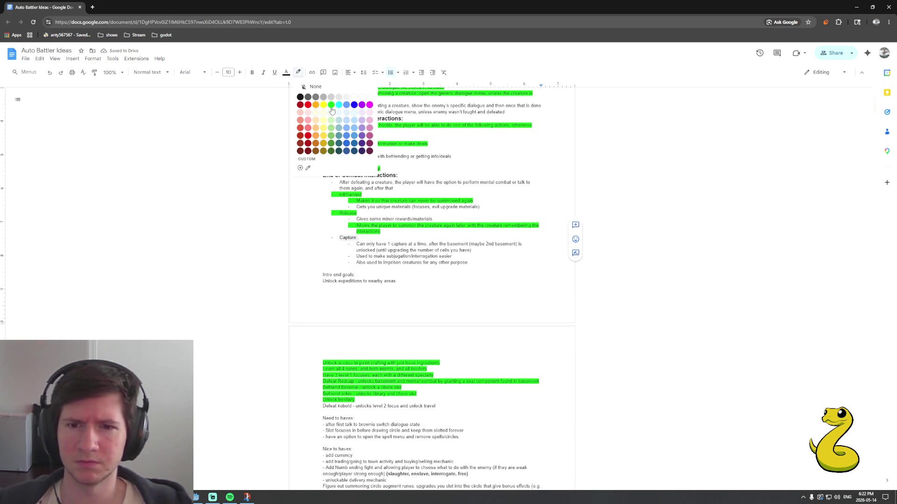
pyautogui.click(333, 108)
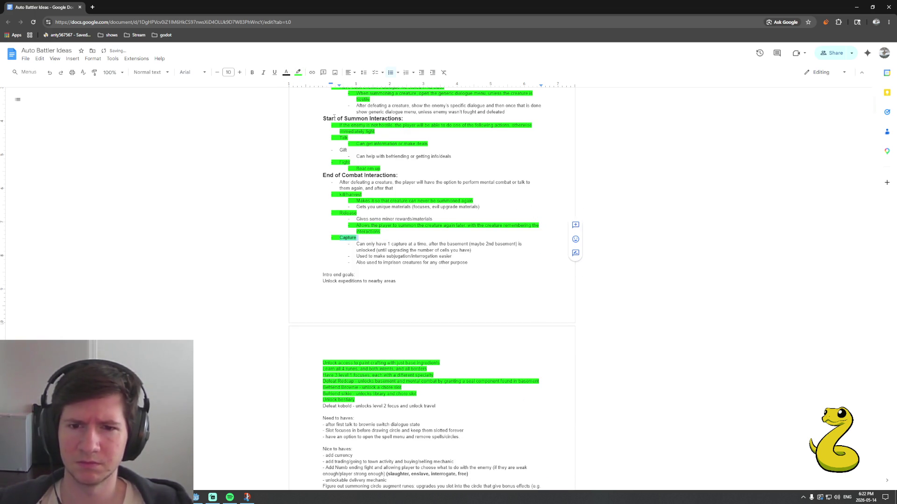
pyautogui.scroll(1, 370, 238)
pyautogui.click(371, 238)
pyautogui.scroll(2, 370, 237)
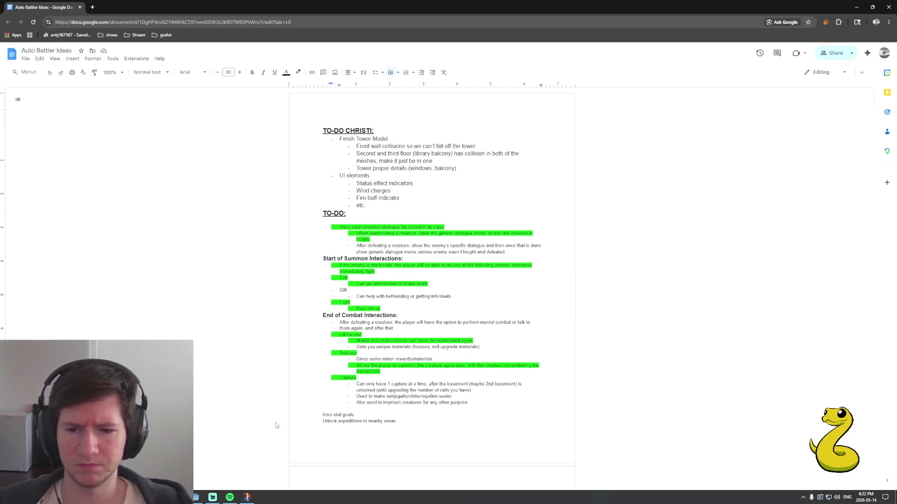
pyautogui.click(197, 499)
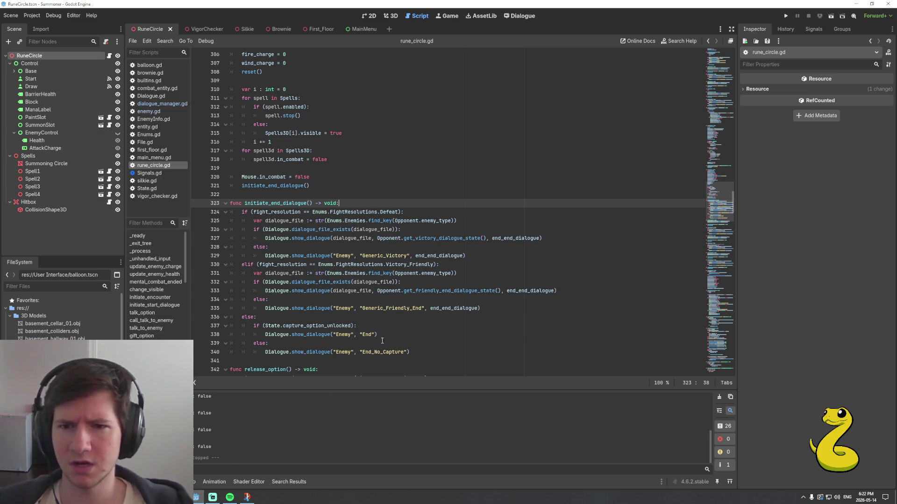
pyautogui.scroll(-1, 397, 332)
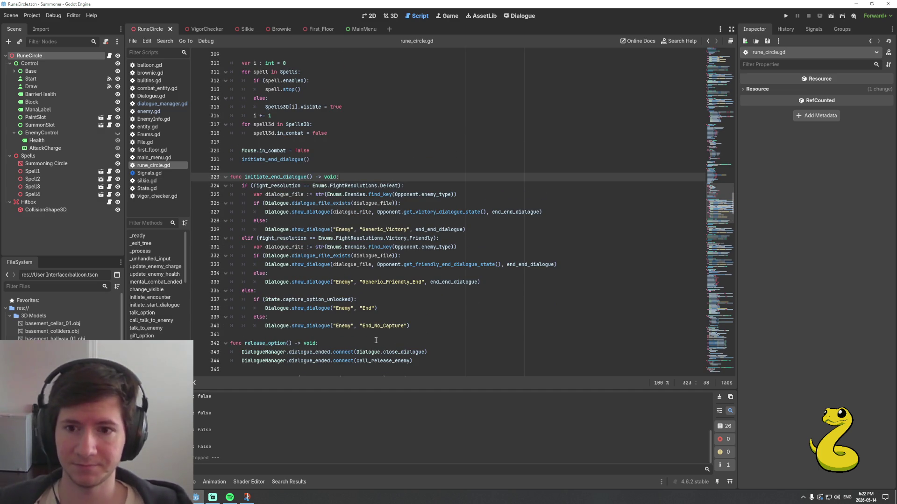
pyautogui.click(288, 292)
pyautogui.scroll(-2, 362, 281)
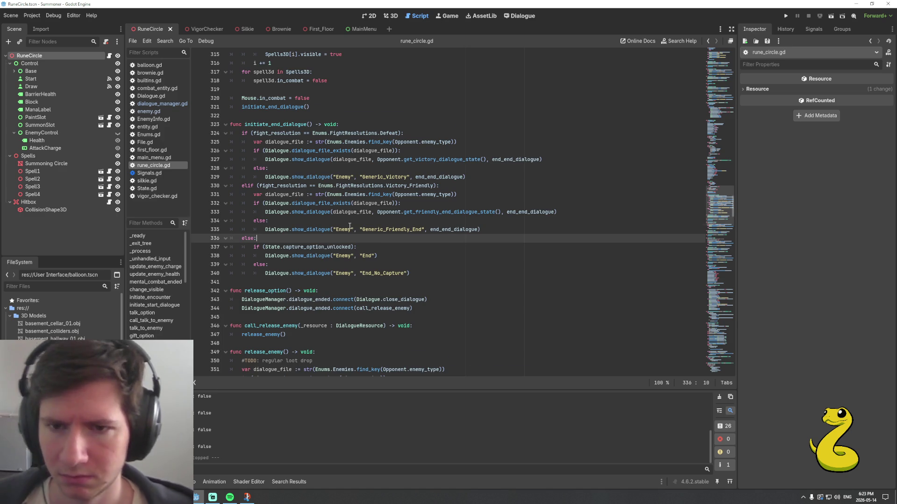
pyautogui.scroll(-1, 354, 212)
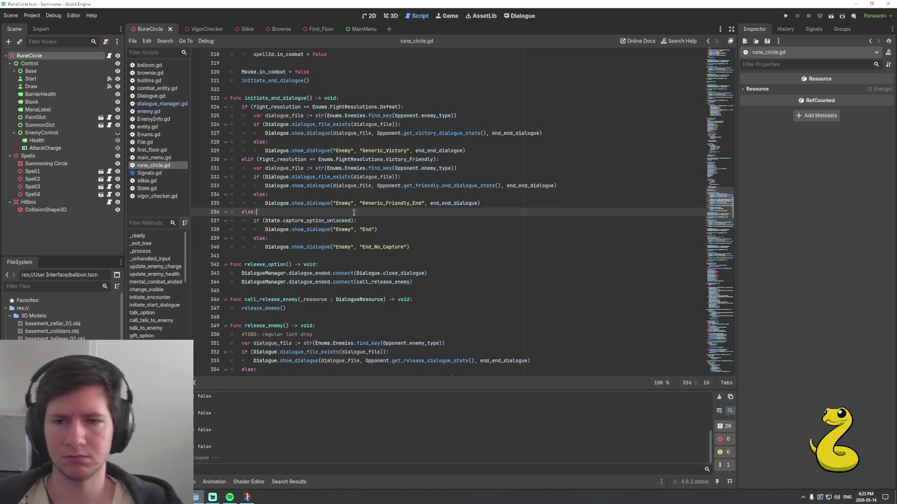
# Declare func show_end_dialogue_options(_resource : DialogueResource) -> void: after initiate_end_dialogue
pyautogui.click(255, 258)
pyautogui.press('Return')
pyautogui.press('Return')
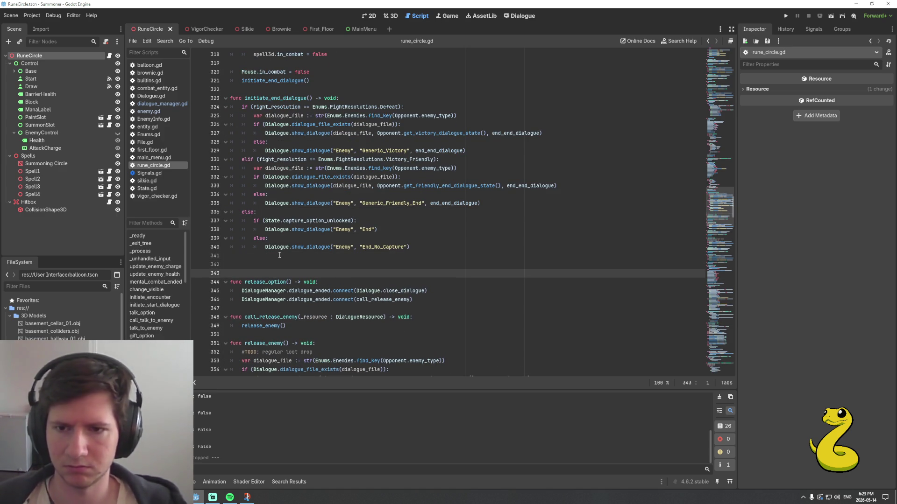
pyautogui.press('Up')
pyautogui.write('func _')
pyautogui.press('BackSpace')
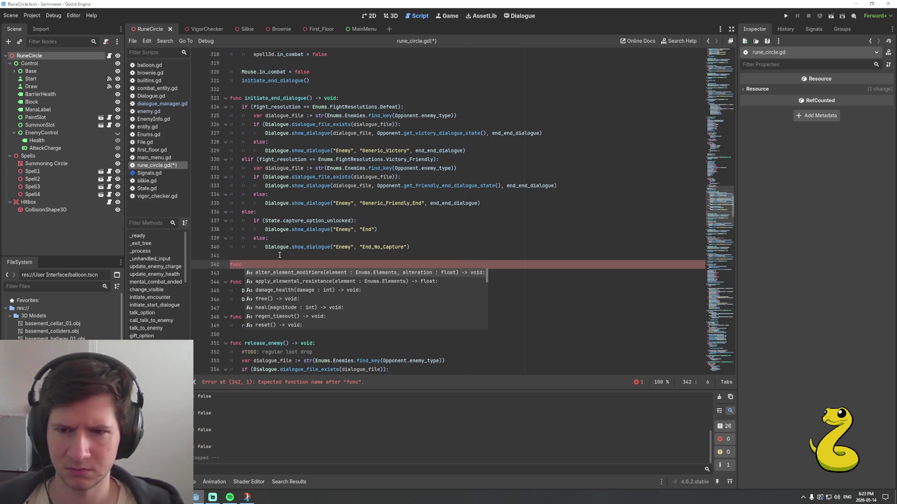
pyautogui.write('show_end')
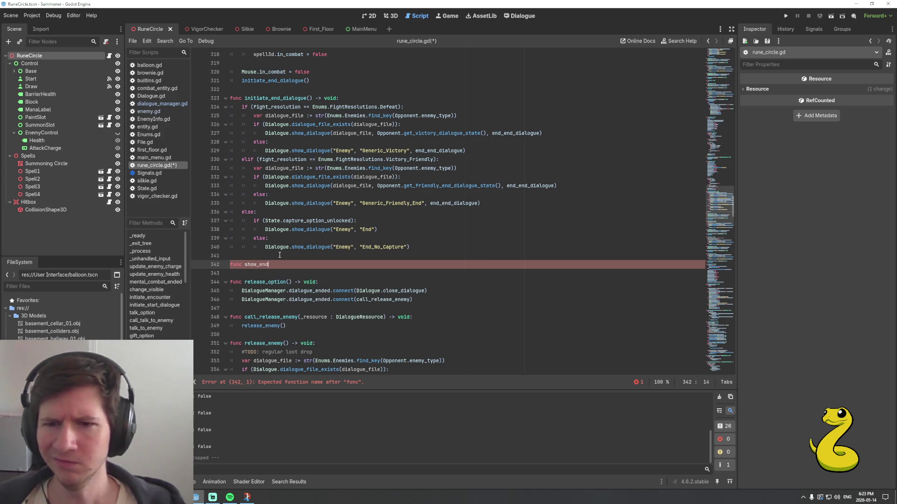
pyautogui.write('_dialogue_options(')
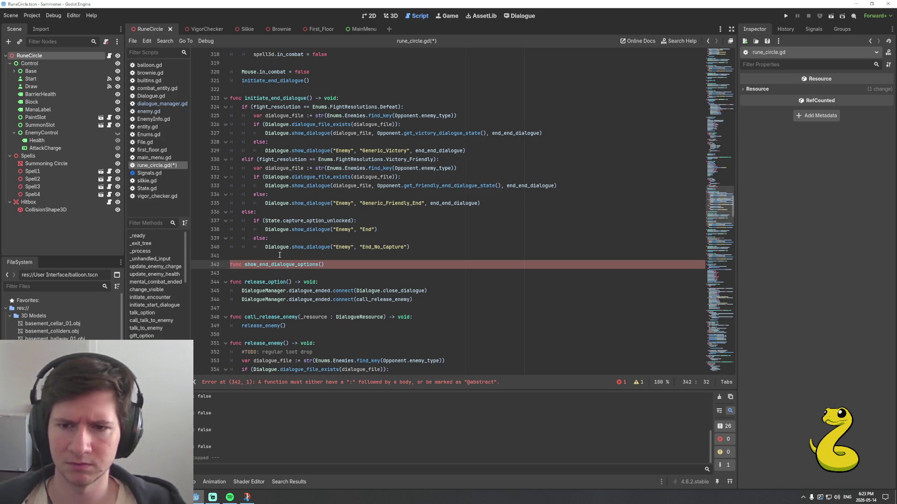
pyautogui.write('_reso')
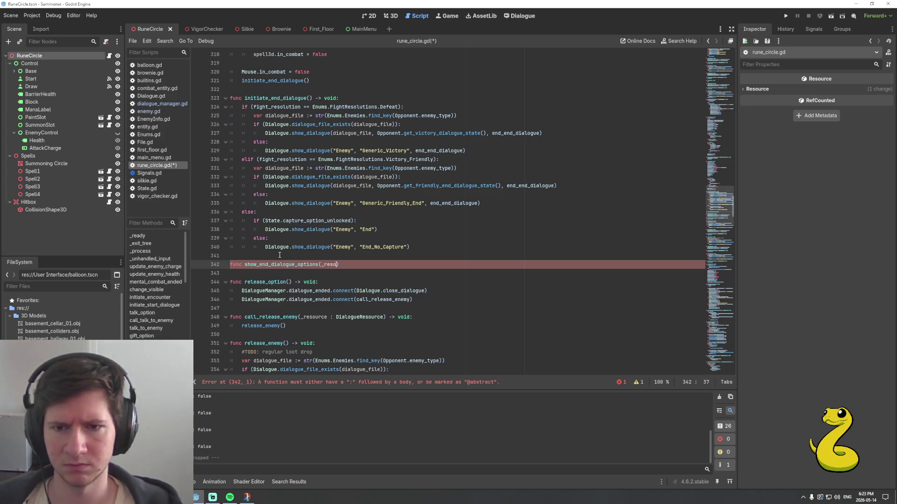
pyautogui.write('urce ')
pyautogui.write(': DialogueR')
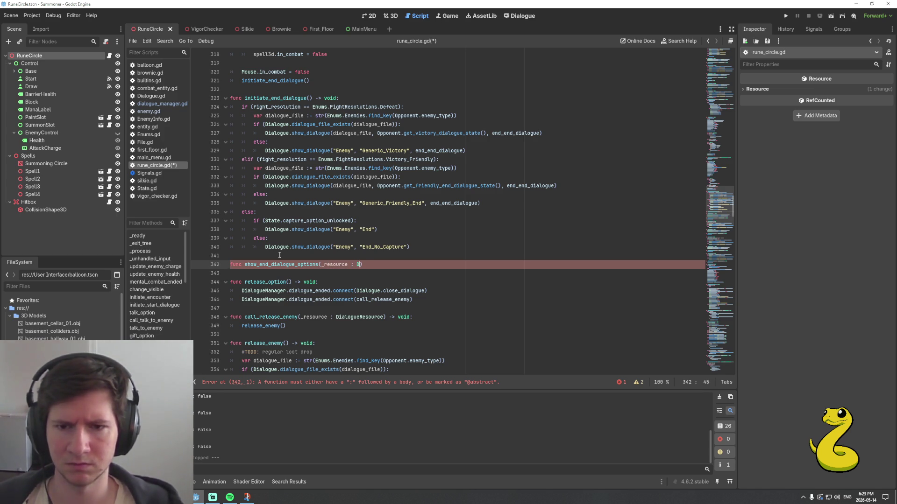
pyautogui.write('eR')
pyautogui.press('Return')
pyautogui.write(') -> void:')
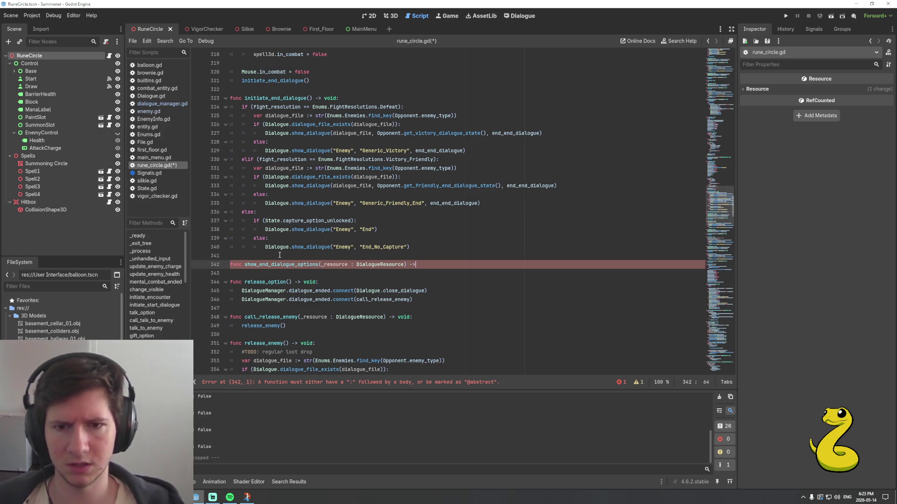
pyautogui.press('Return')
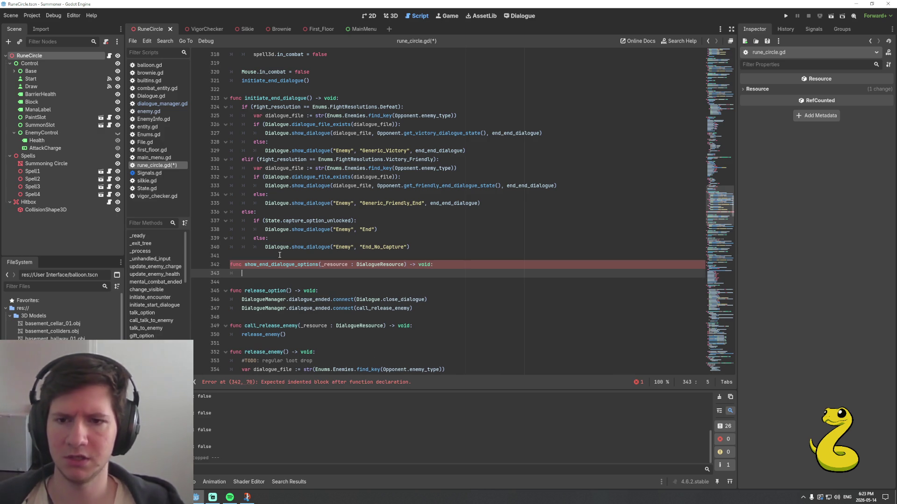
# Move the capture if/else block into show_end_dialogue_options and dedent it one level
pyautogui.press('Up')
pyautogui.press('Up')
pyautogui.press('Up')
pyautogui.press('End')
pyautogui.hotkey('shift', 'Home')
pyautogui.hotkey('shift', 'Up')
pyautogui.hotkey('shift', 'Up')
pyautogui.hotkey('shift', 'Up')
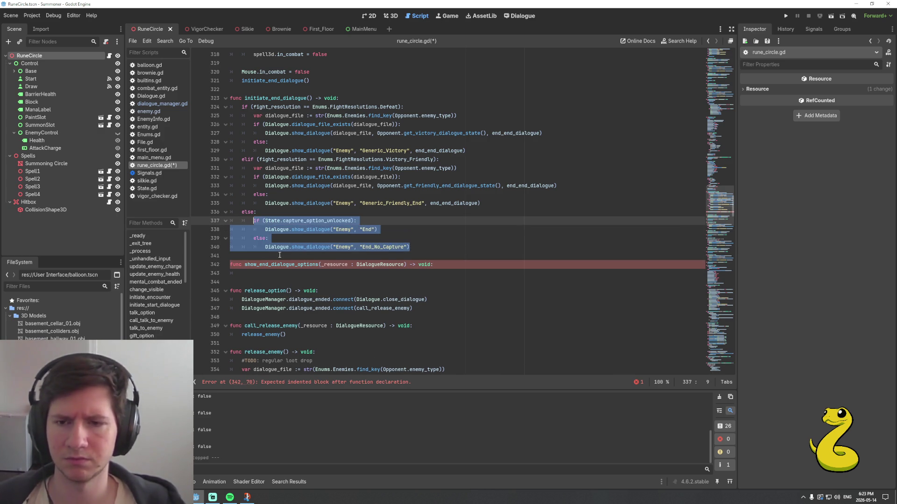
pyautogui.hotkey('ctrl', 'x')
pyautogui.press('Down')
pyautogui.press('Down')
pyautogui.press('Down')
pyautogui.hotkey('ctrl', 'v')
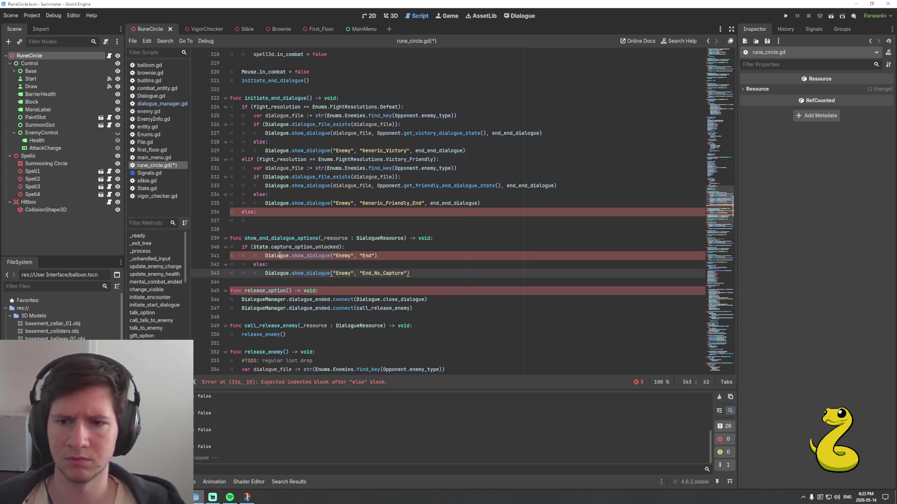
pyautogui.hotkey('shift', 'Up')
pyautogui.hotkey('shift', 'Up')
pyautogui.hotkey('shift', 'Home')
pyautogui.hotkey('shift', 'Tab')
# Copy the friendly-victory dialogue lookup lines into the empty else branch
pyautogui.press('Up')
pyautogui.press('Up')
pyautogui.press('Up')
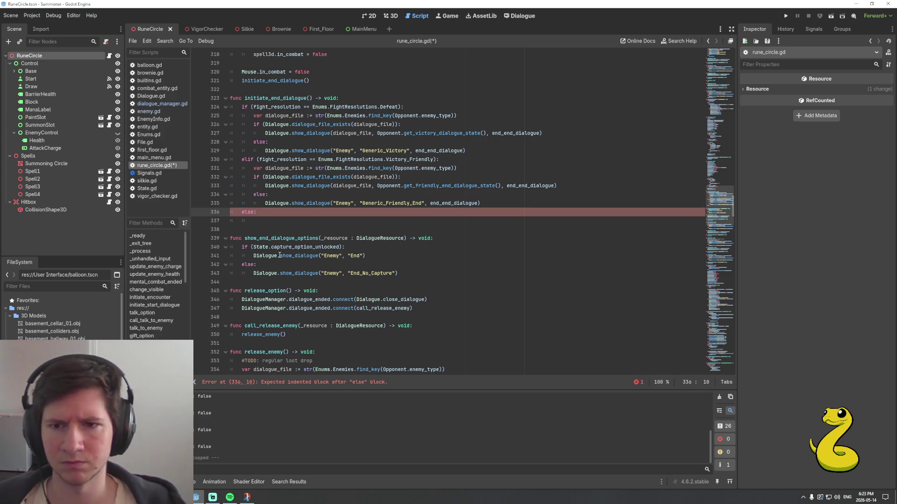
pyautogui.press('Up')
pyautogui.press('End')
pyautogui.hotkey('shift', 'Home')
pyautogui.hotkey('shift', 'Up')
pyautogui.hotkey('shift', 'Up')
pyautogui.hotkey('shift', 'Up')
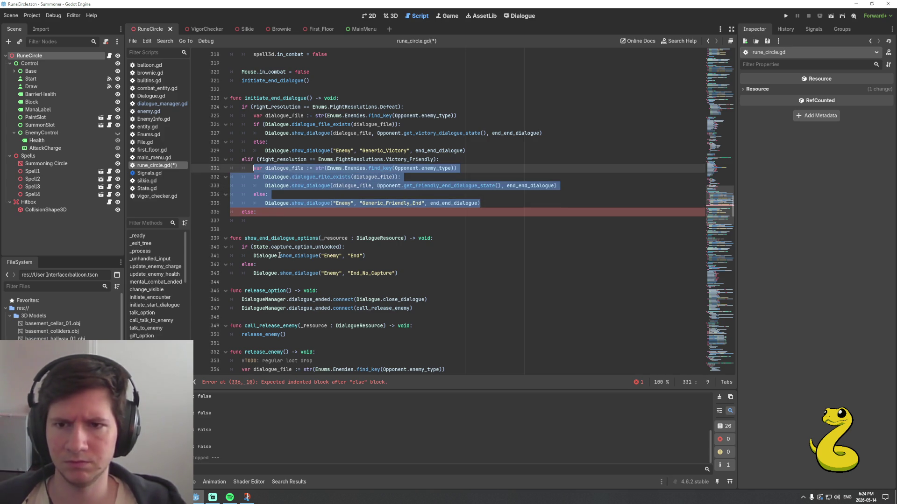
pyautogui.press('Down')
pyautogui.press('Down')
pyautogui.press('Down')
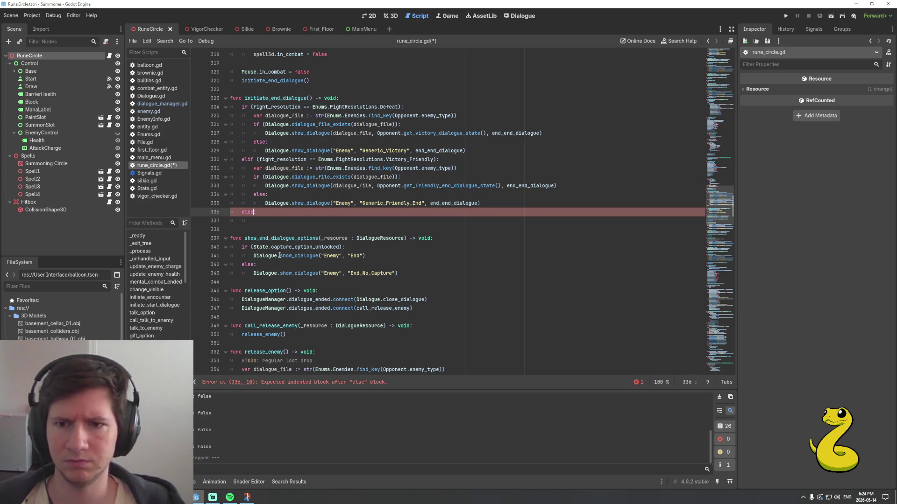
pyautogui.press('Return')
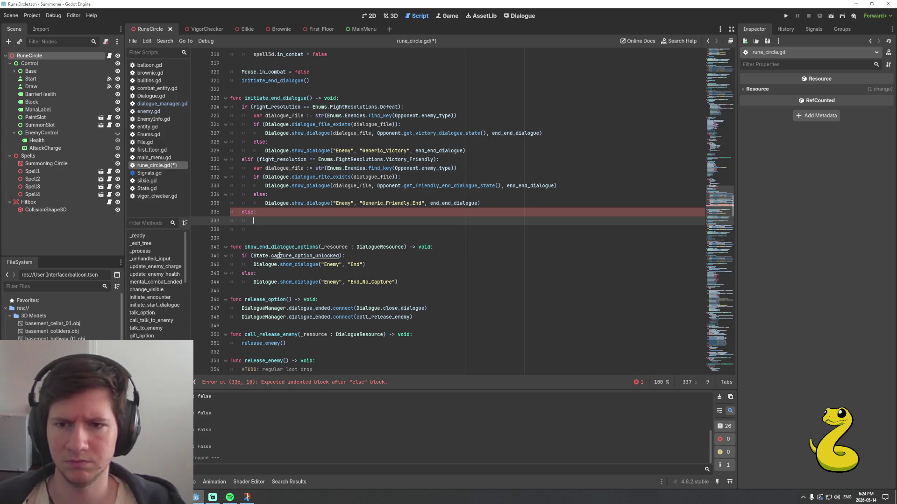
pyautogui.hotkey('ctrl', 'v')
pyautogui.press('Down')
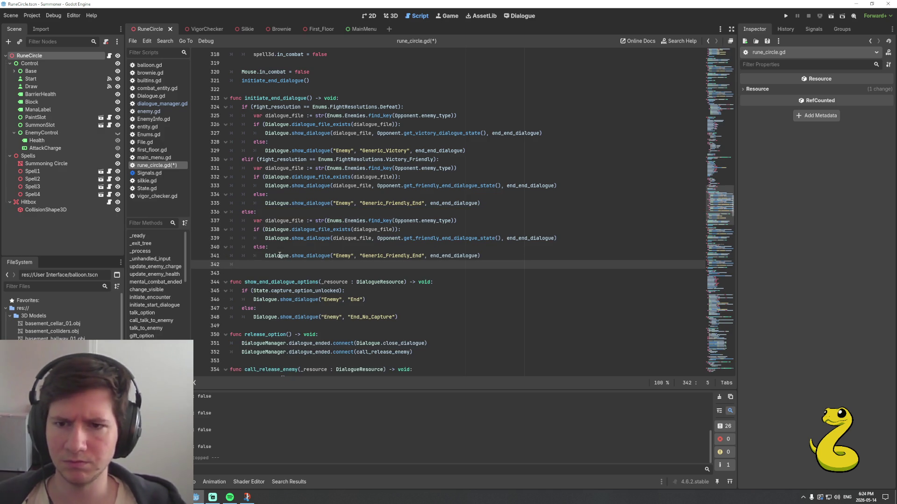
pyautogui.press('BackSpace')
pyautogui.press('Left')
pyautogui.press('Left')
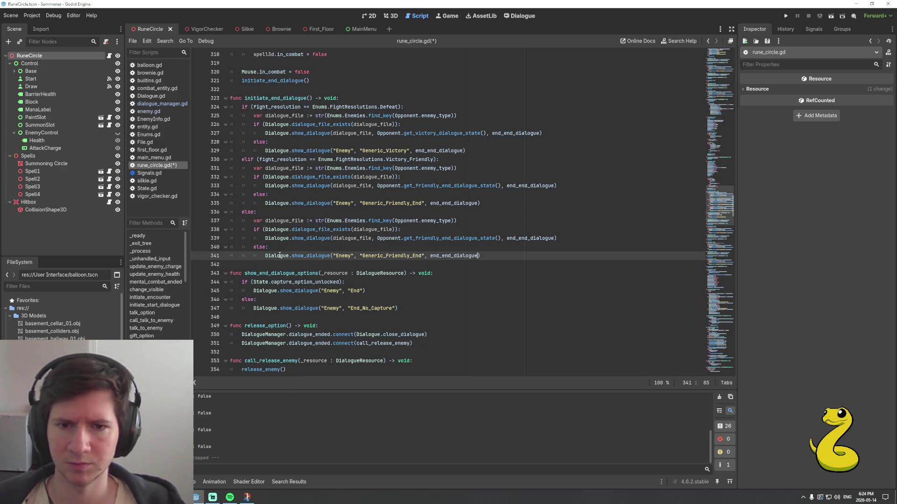
# Replace both end_end_dialogue callbacks with show_end_dialogue_options and save the script
pyautogui.press('BackSpace')
pyautogui.press('BackSpace')
pyautogui.press('BackSpace')
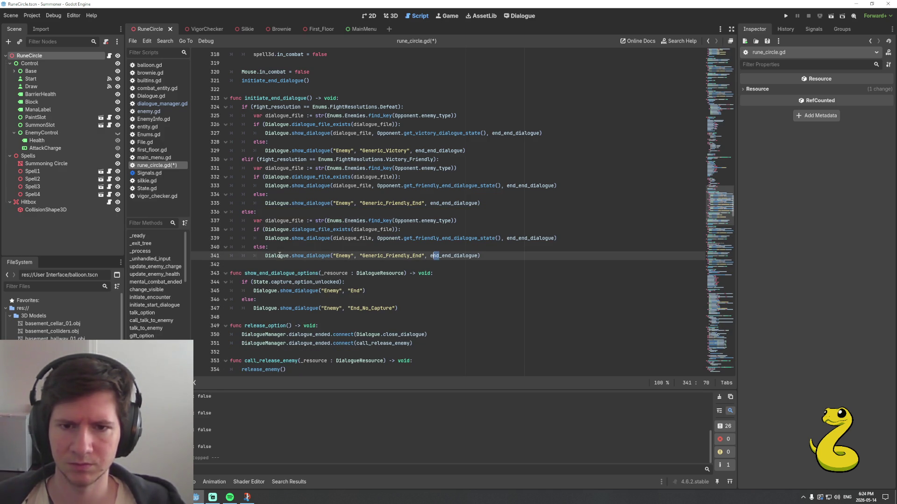
pyautogui.write('show')
pyautogui.press('Tab')
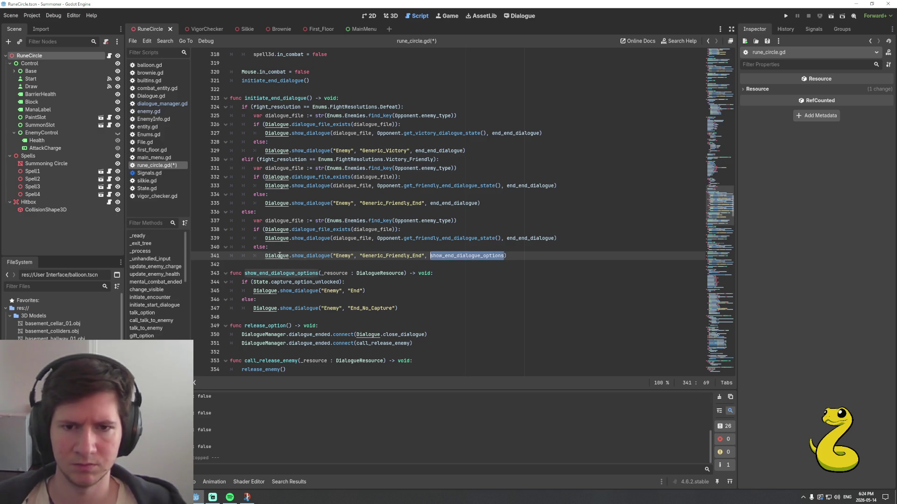
pyautogui.press('Up')
pyautogui.press('Up')
pyautogui.press('End')
pyautogui.press('Left')
pyautogui.hotkey('ctrl', 'shift', 'Left')
pyautogui.hotkey('ctrl', 'v')
pyautogui.hotkey('ctrl', 's')
pyautogui.press('Left')
pyautogui.press('Left')
pyautogui.press('Left')
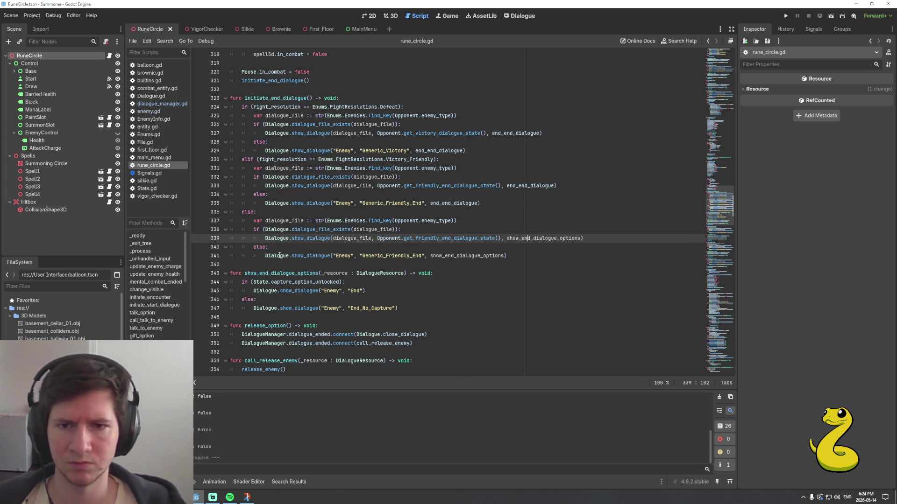
# Rename the getter to get_end_dialogue_state and jump to its definition in enemy.gd
pyautogui.press('Left')
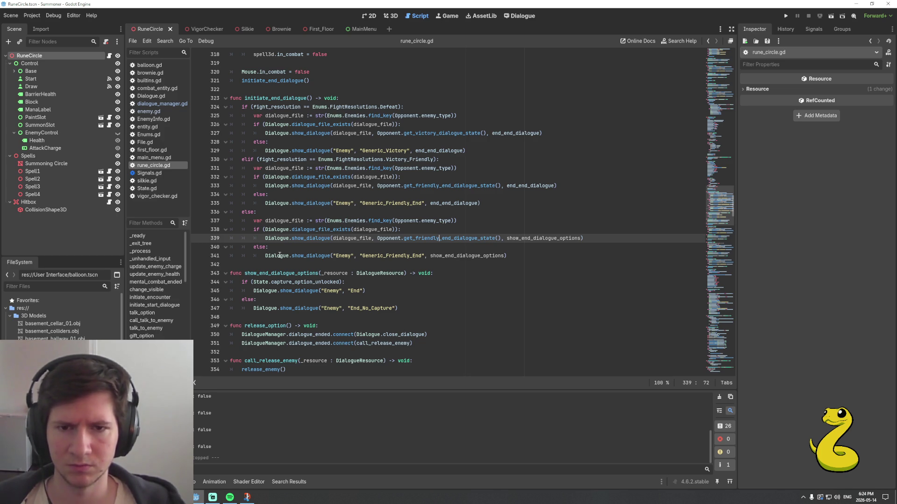
pyautogui.press('BackSpace')
pyautogui.press('BackSpace')
pyautogui.press('BackSpace')
pyautogui.press('End')
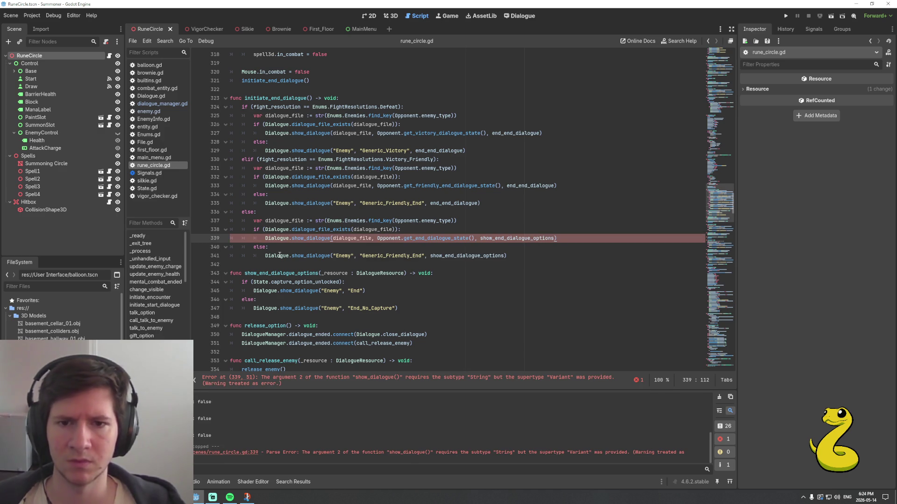
pyautogui.doubleClick(426, 239)
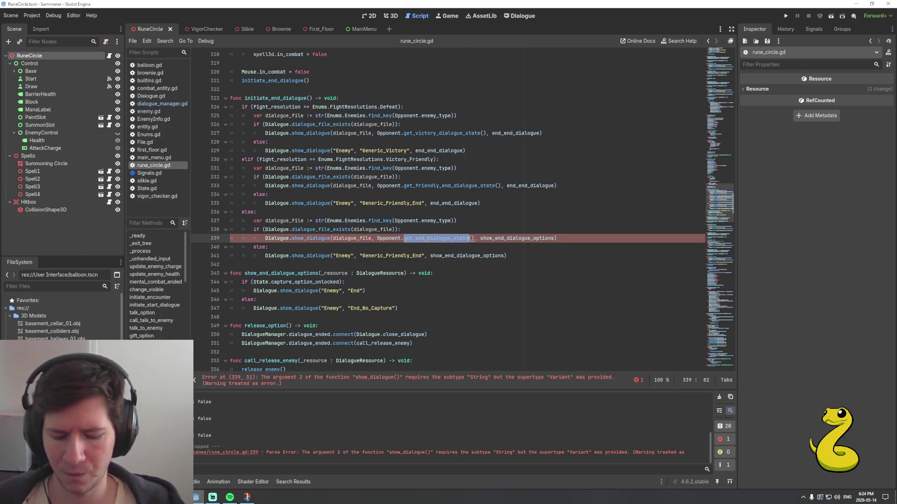
pyautogui.keyDown('ctrl'); pyautogui.click(448, 185); pyautogui.keyUp('ctrl')
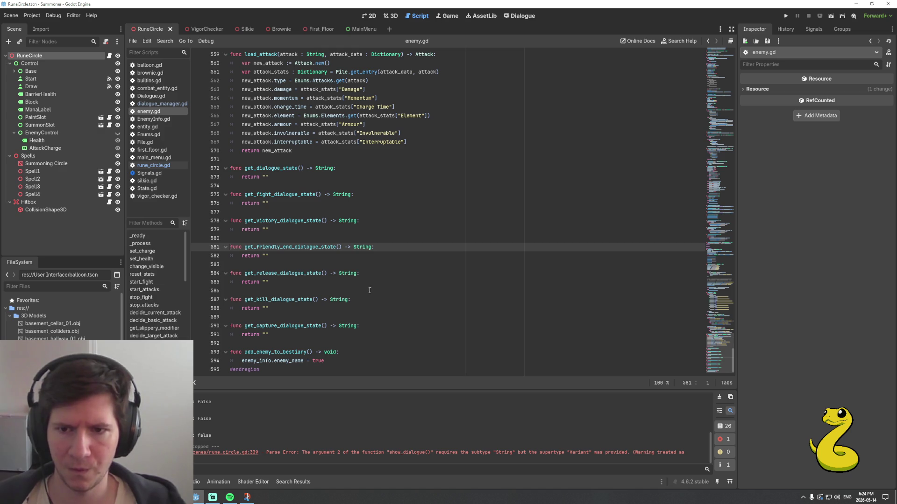
# In enemy.gd, write func get_end_dialogue_state() -> String: with the body return ""
pyautogui.click(327, 264)
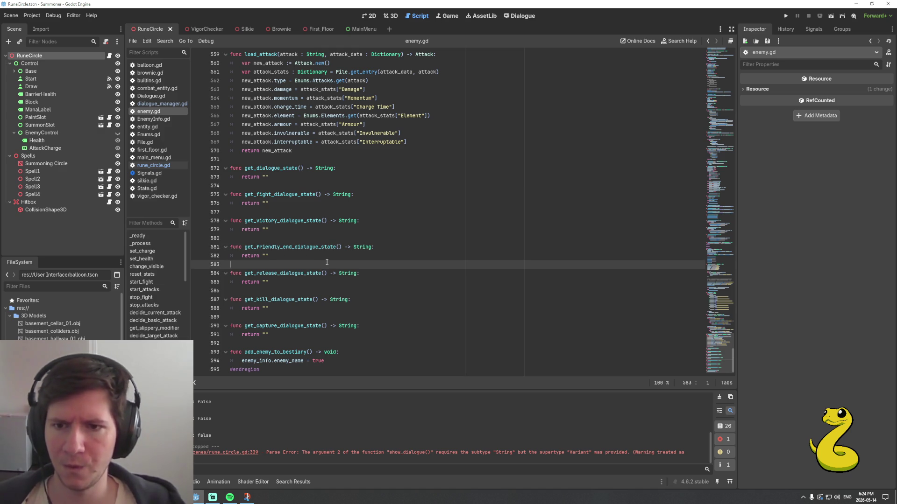
pyautogui.press('Return')
pyautogui.press('Return')
pyautogui.press('Up')
pyautogui.write('func ')
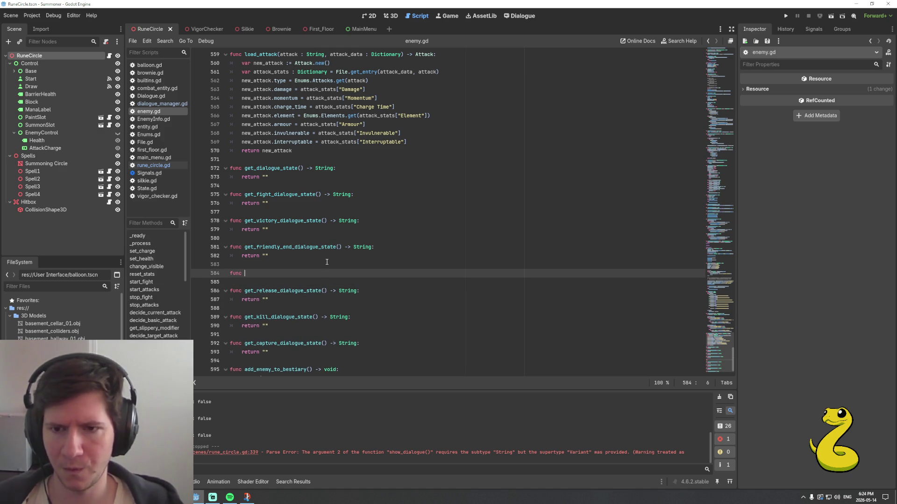
pyautogui.write('get_end_dialogue_state() -> ')
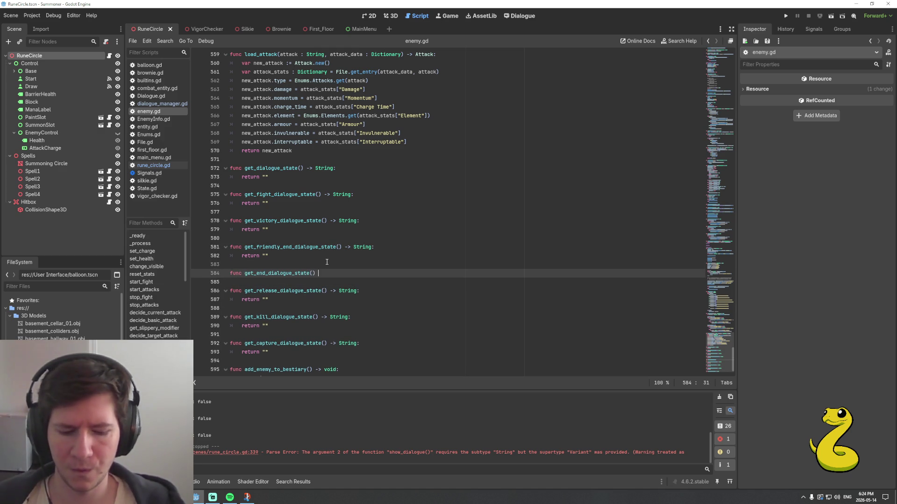
pyautogui.write('String:')
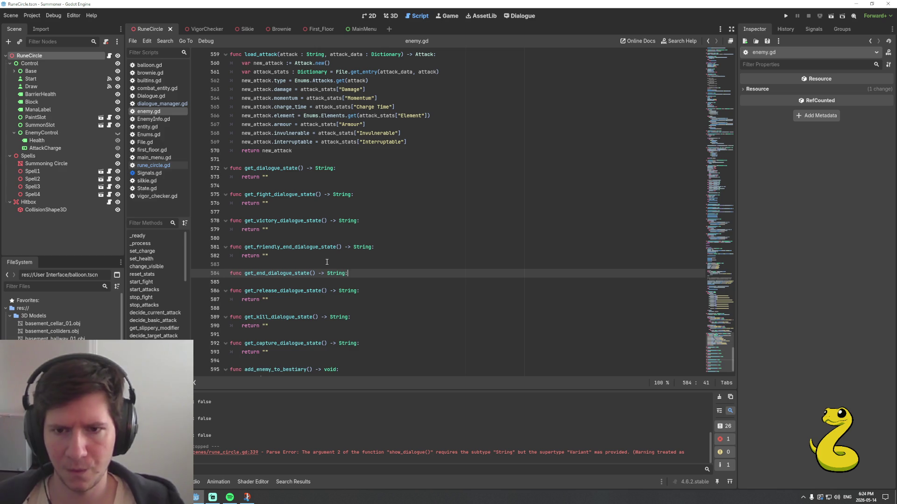
pyautogui.press('Return')
pyautogui.write('return ')
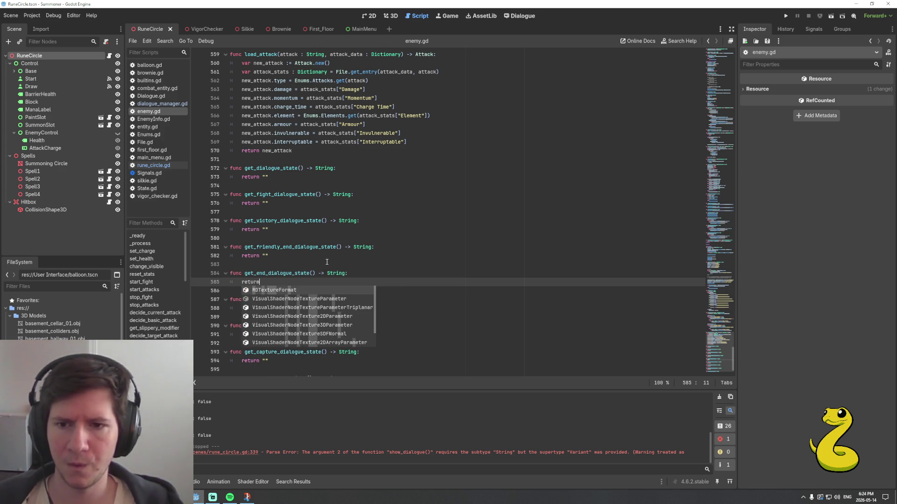
pyautogui.write('"')
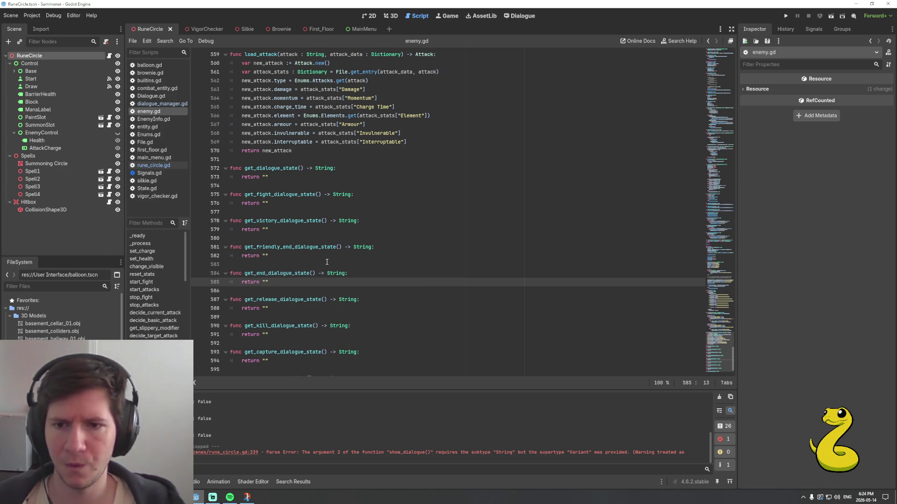
pyautogui.write('"')
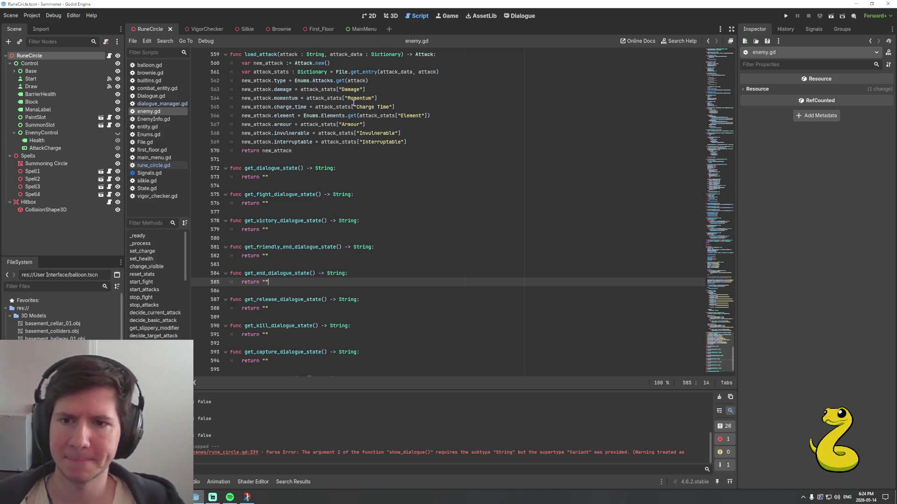
pyautogui.click(153, 165)
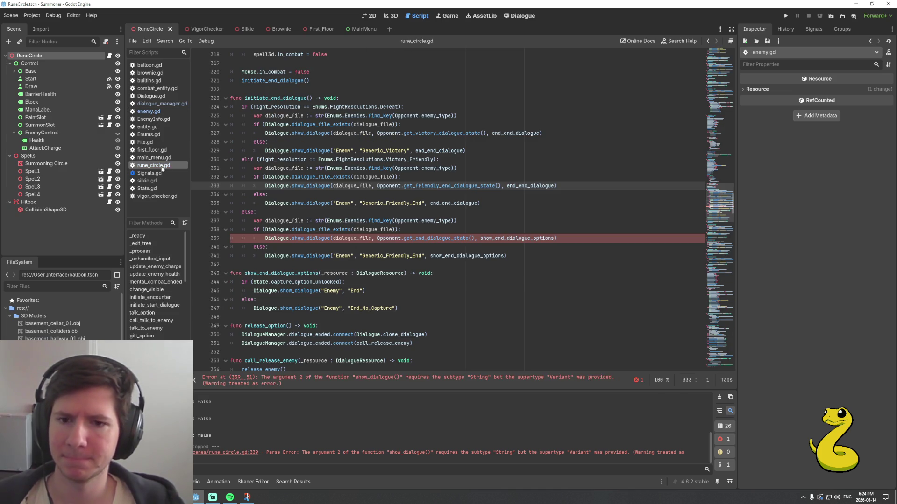
# Look over the end-dialogue branches around lines 341 to 347 of rune_circle.gd
pyautogui.click(412, 264)
pyautogui.click(508, 256)
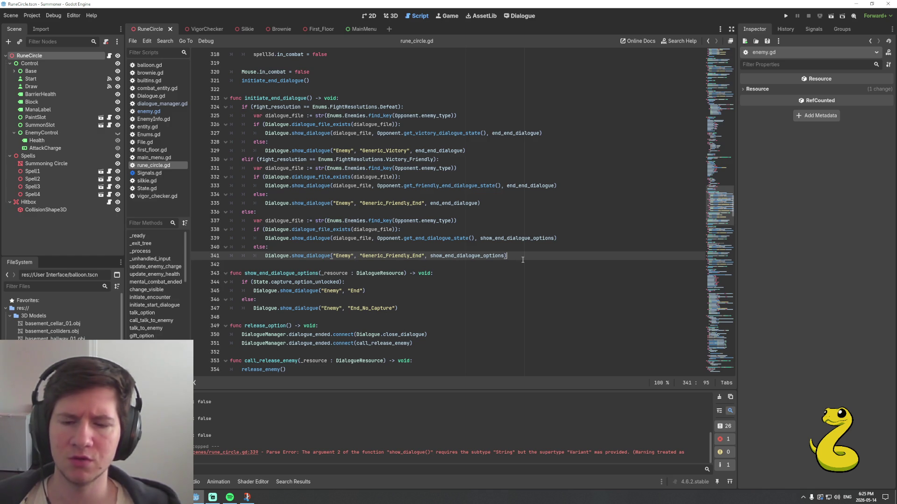
pyautogui.scroll(-2, 522, 260)
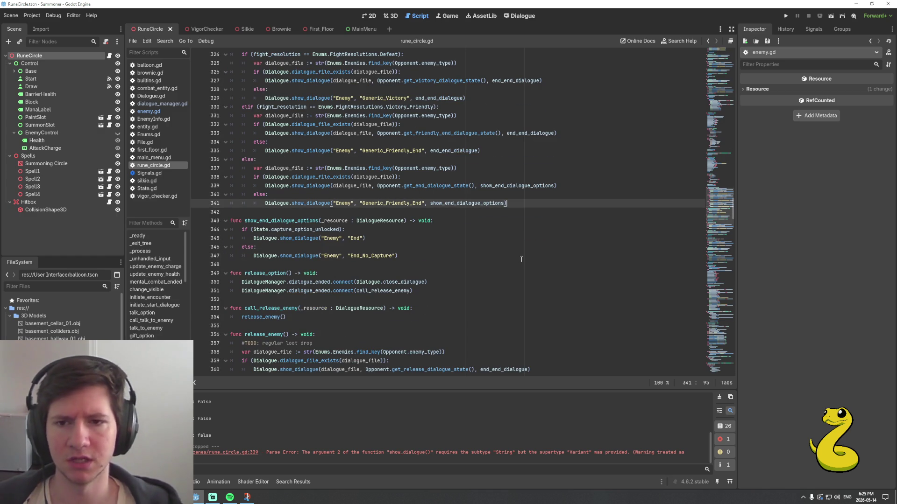
pyautogui.click(408, 256)
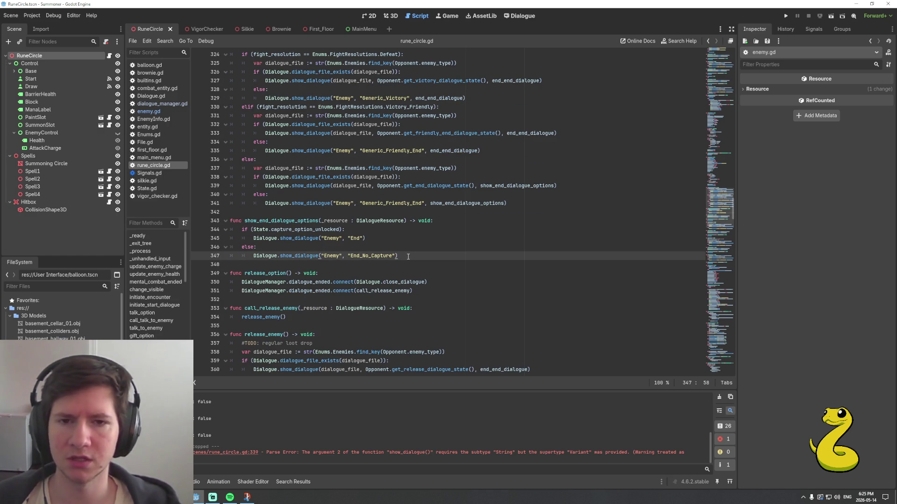
pyautogui.scroll(-2, 407, 256)
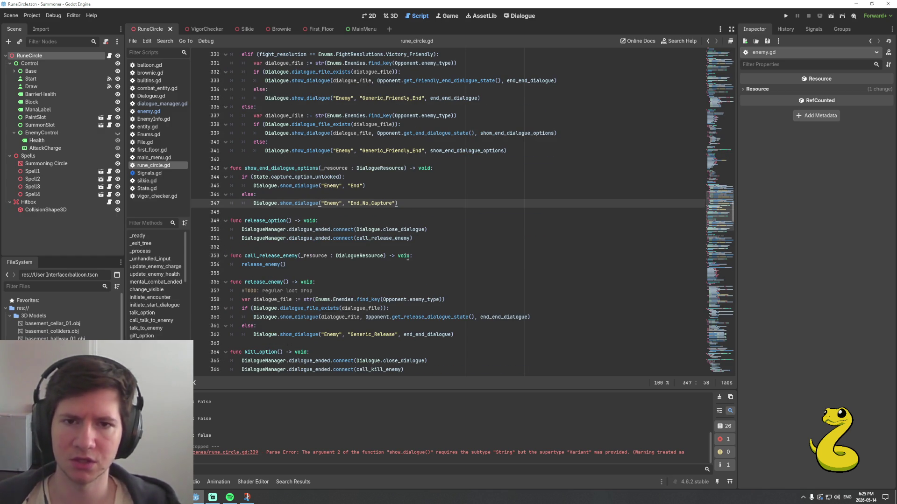
pyautogui.scroll(2, 413, 207)
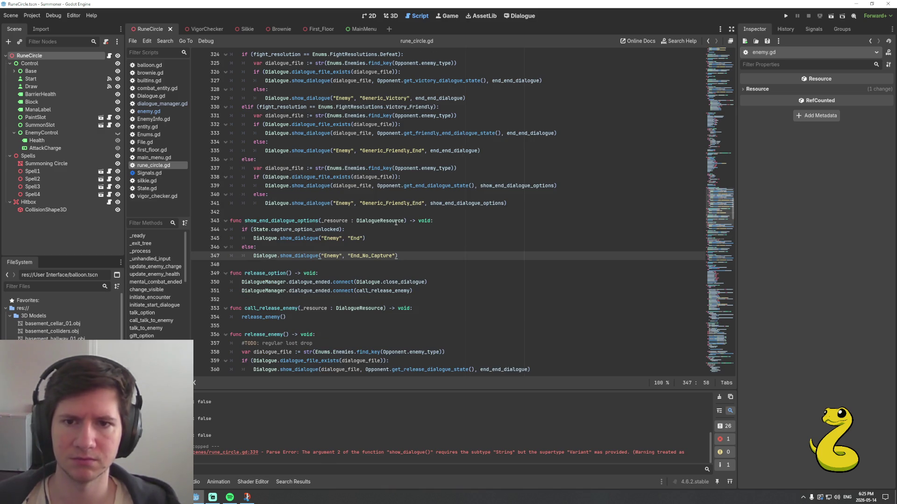
pyautogui.scroll(1, 396, 222)
# Change the fallback title on line 341 from Generic_Friendly_End to Generic_Defeated
pyautogui.click(439, 229)
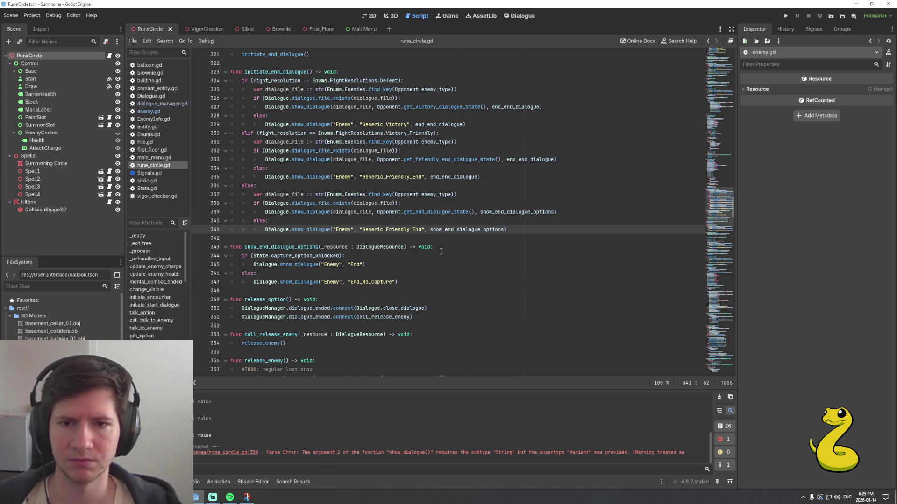
pyautogui.press('BackSpace')
pyautogui.press('BackSpace')
pyautogui.press('BackSpace')
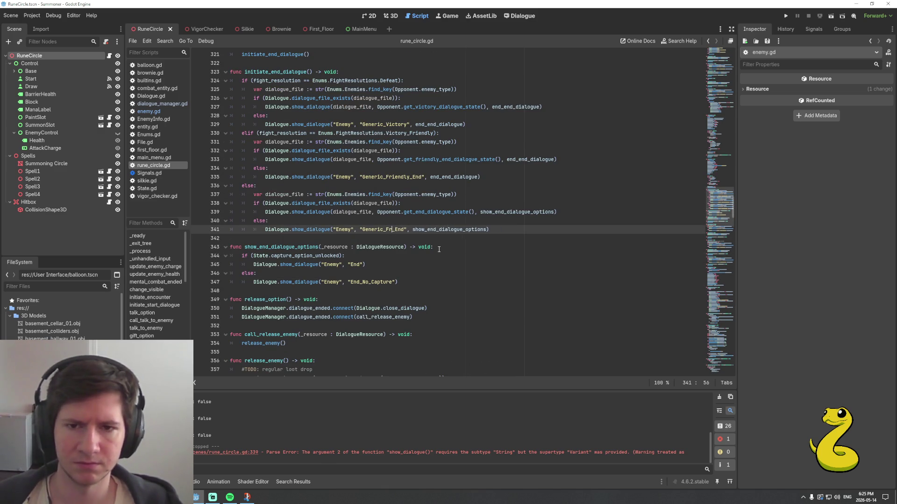
pyautogui.press('Delete')
pyautogui.write('_')
pyautogui.write('Defeat_')
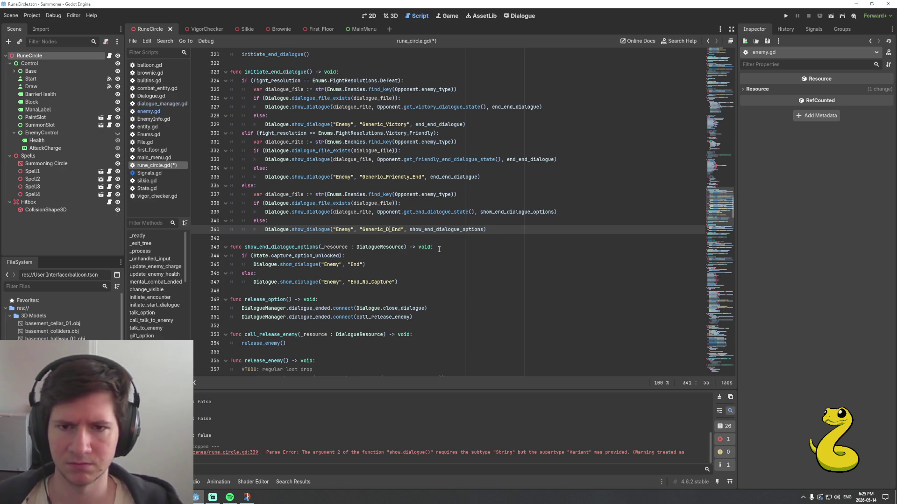
pyautogui.press('Delete')
pyautogui.press('Delete')
pyautogui.press('Delete')
pyautogui.write('d')
pyautogui.hotkey('ctrl', 'shift', 'Left')
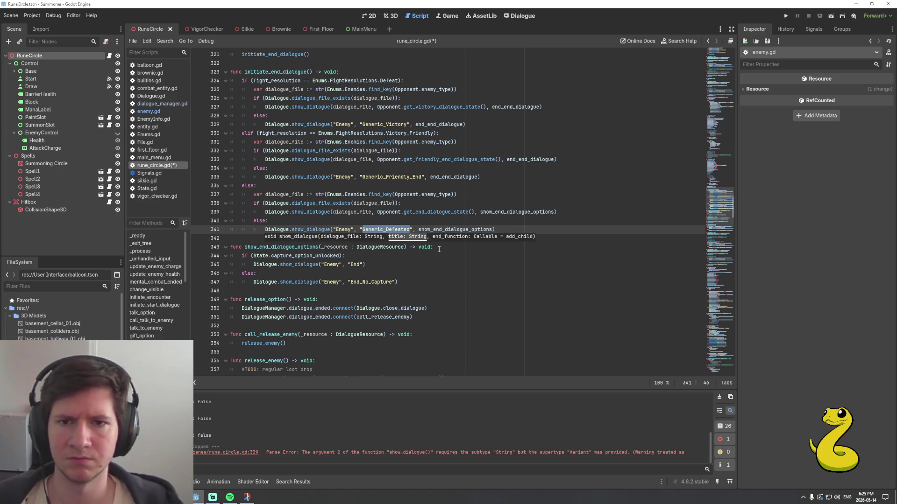
pyautogui.press('End')
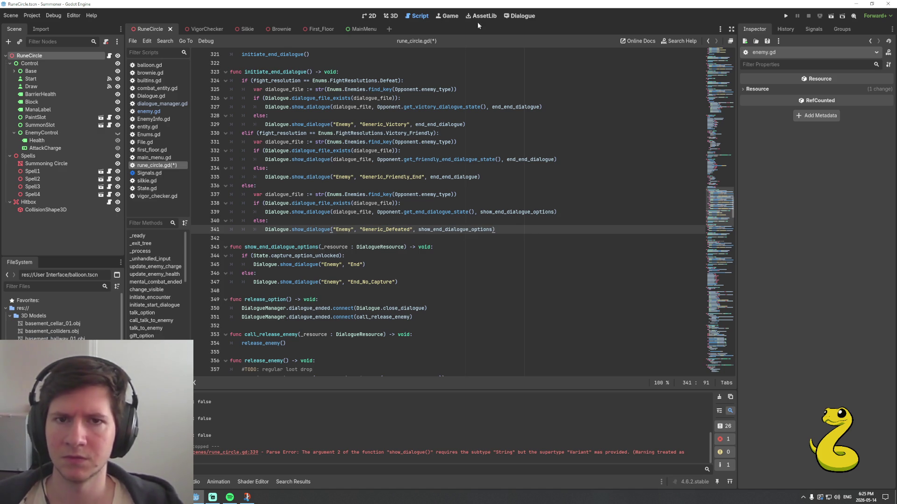
pyautogui.click(518, 16)
# Add '~ Generic_Defeated' with 'Enemy: Argh, you got me this time.' and '=> END', then save
pyautogui.scroll(1, 341, 285)
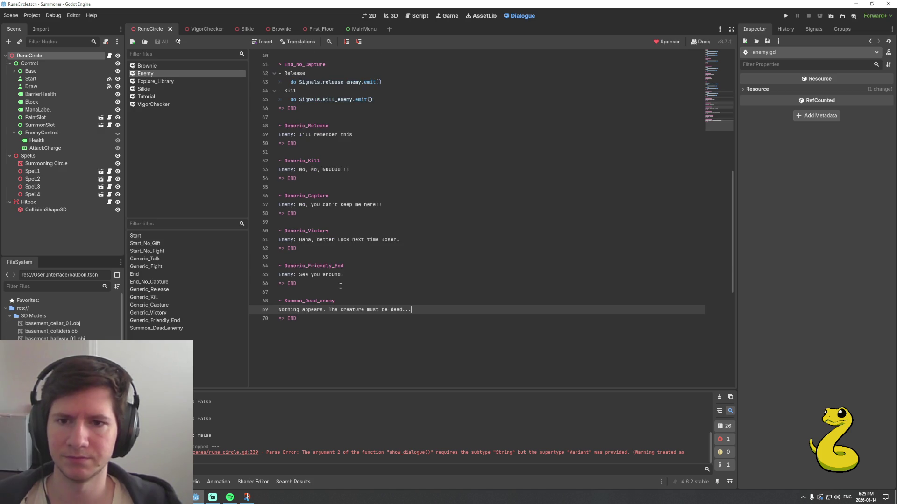
pyautogui.scroll(1, 340, 286)
pyautogui.scroll(-1, 340, 286)
pyautogui.click(332, 284)
pyautogui.press('Return')
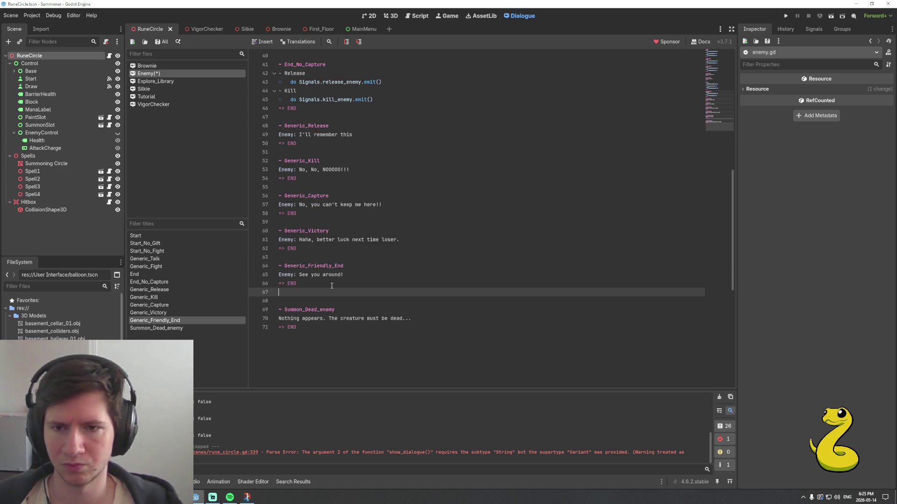
pyautogui.press('Return')
pyautogui.write('~ Generic_Defeated')
pyautogui.press('Return')
pyautogui.write('Enemy: Argh')
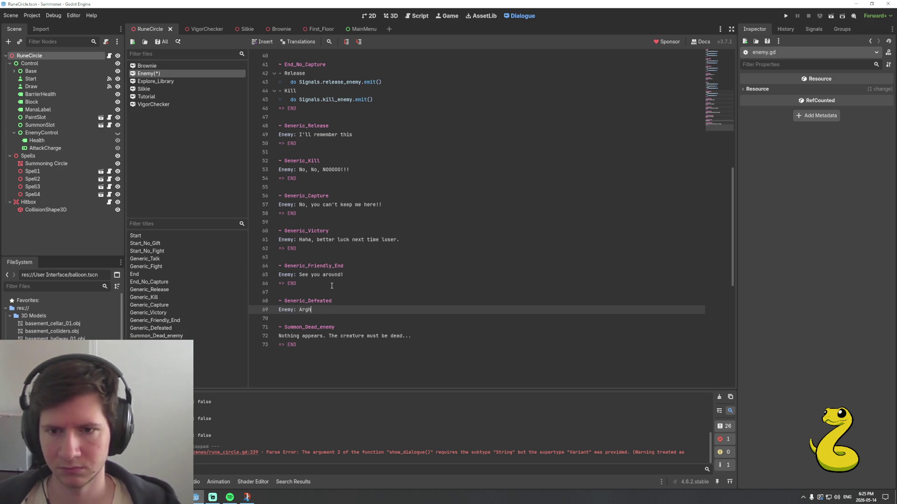
pyautogui.write(', you go')
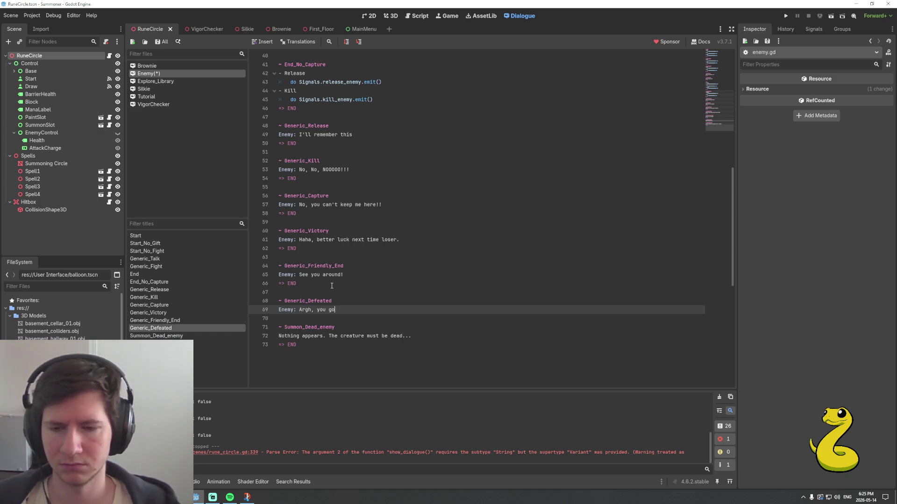
pyautogui.write('t me this time.')
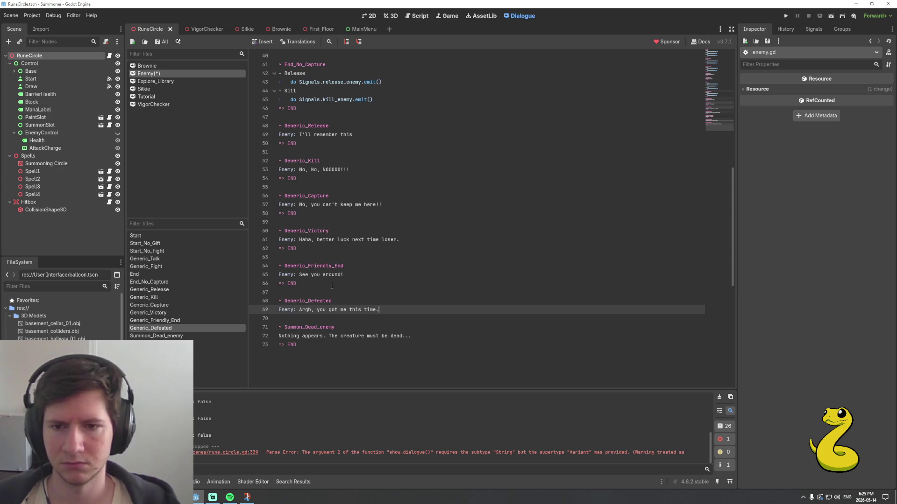
pyautogui.press('Return')
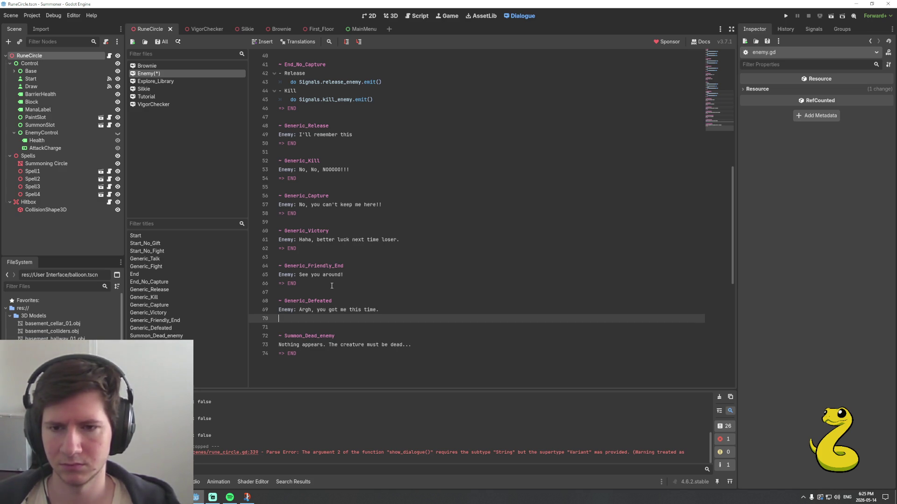
pyautogui.write('=> E')
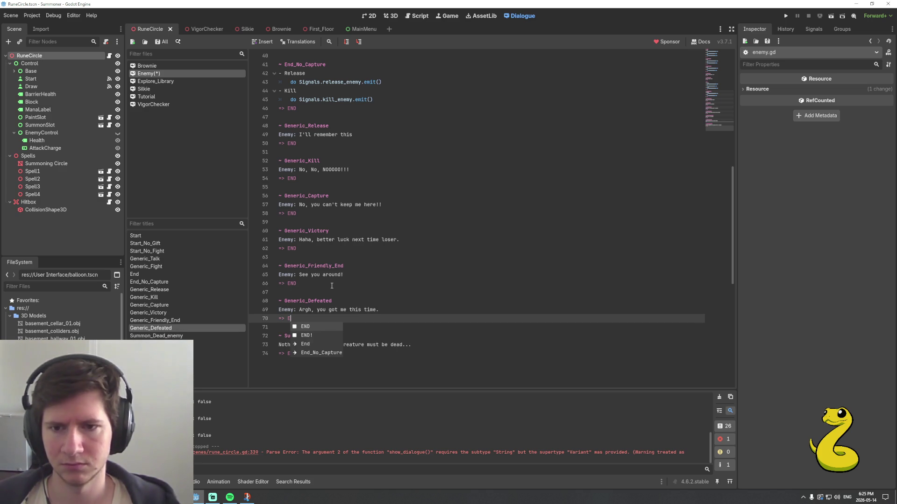
pyautogui.press('Return')
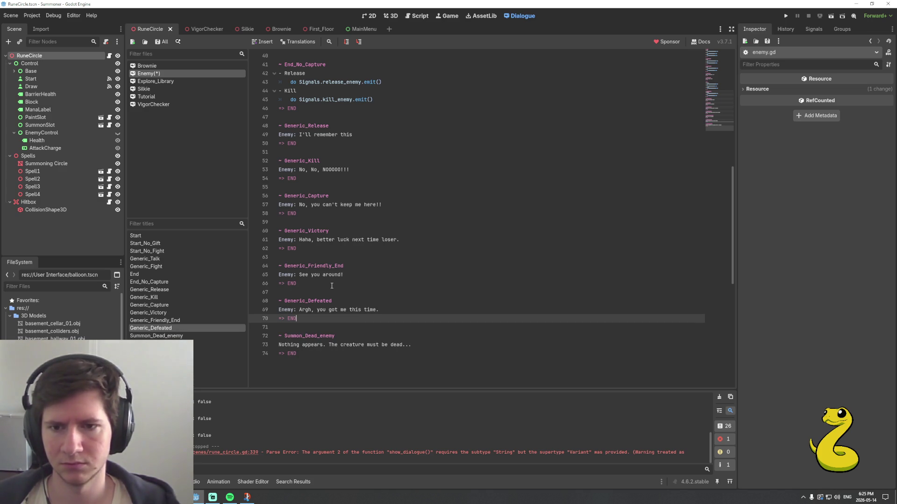
pyautogui.hotkey('ctrl', 's')
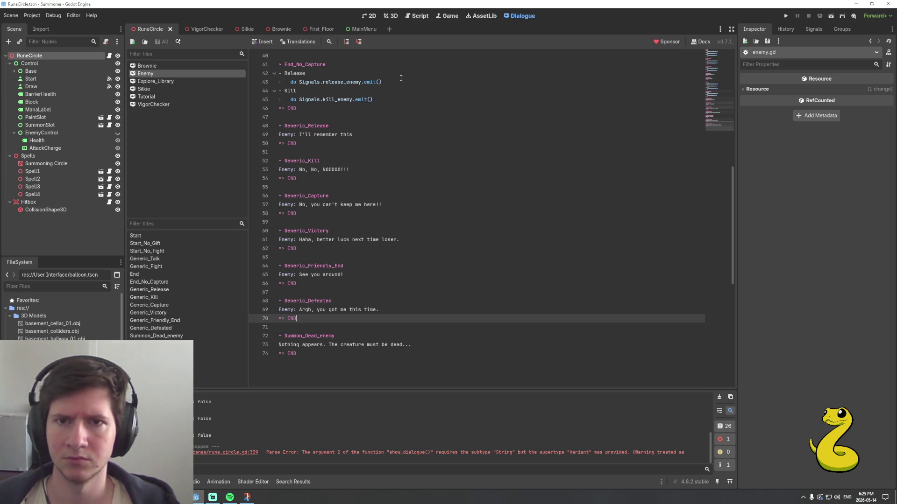
pyautogui.click(418, 16)
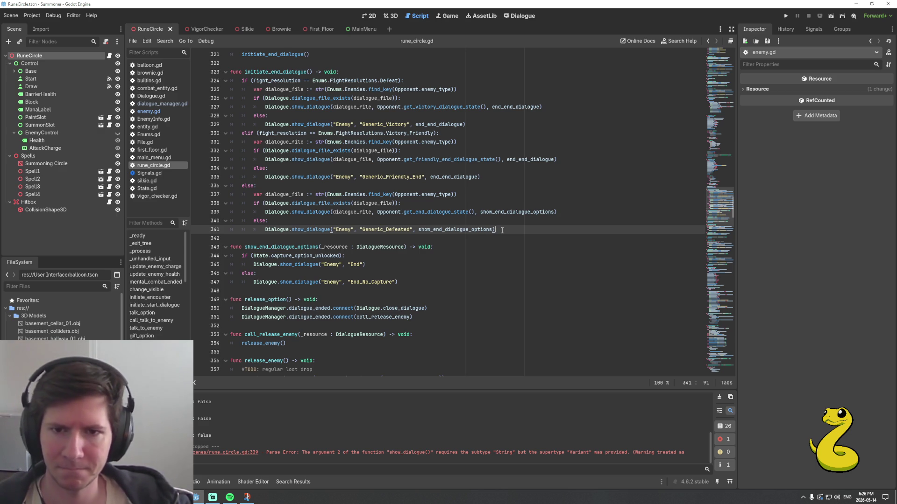
# Review the release_option code in rune_circle.gd, then switch to the Auto Battler Ideas document
pyautogui.scroll(-3, 486, 228)
pyautogui.click(452, 227)
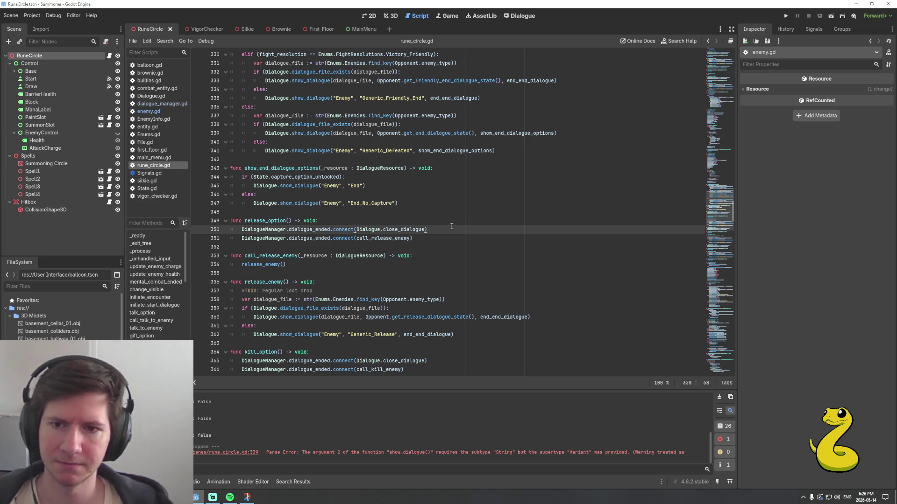
pyautogui.scroll(-1, 452, 226)
pyautogui.click(212, 467)
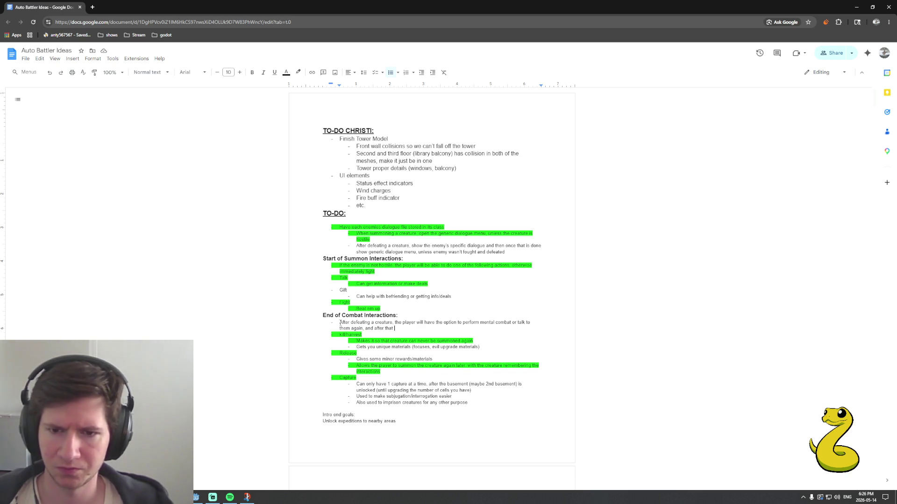
pyautogui.moveTo(340, 323); pyautogui.dragTo(421, 321)
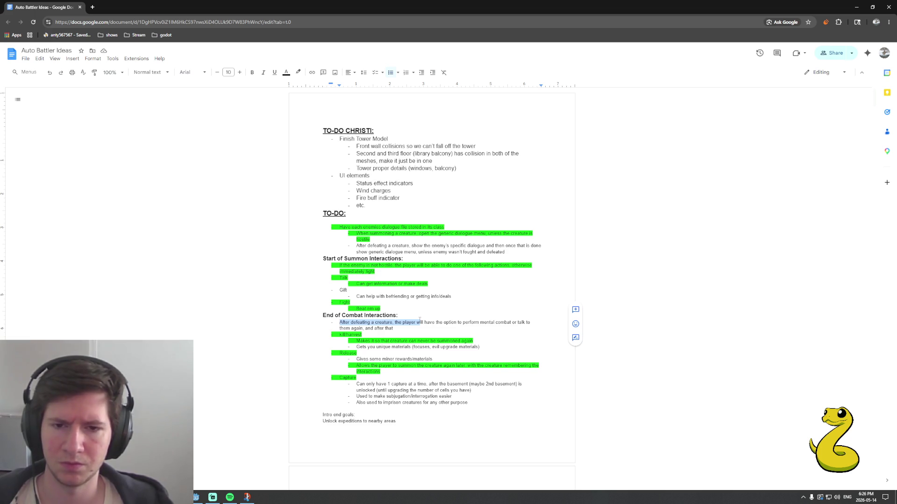
pyautogui.moveTo(419, 321); pyautogui.dragTo(417, 321)
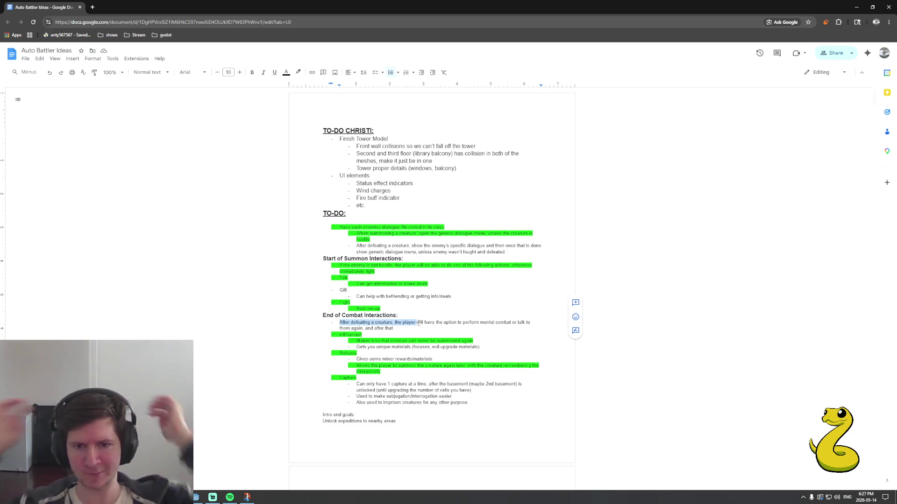
# Give the word Gift a bright green highlight, then return to the Godot editor
pyautogui.doubleClick(353, 290)
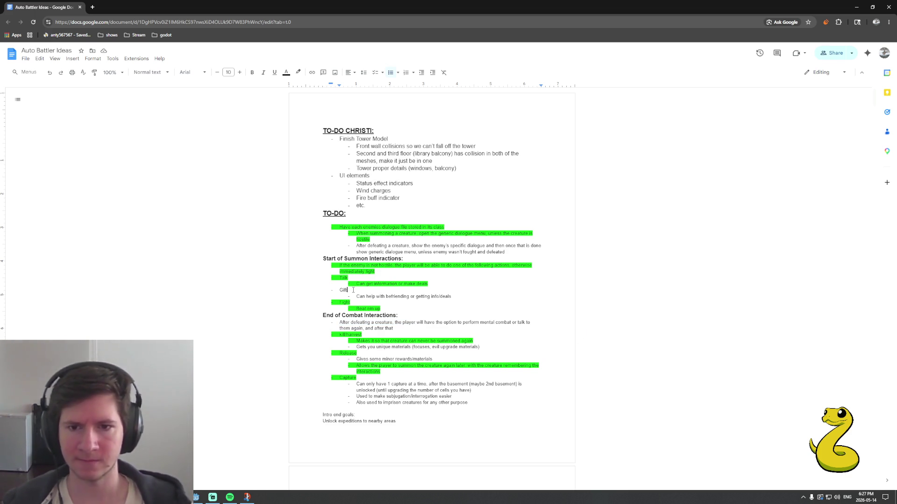
pyautogui.click(299, 72)
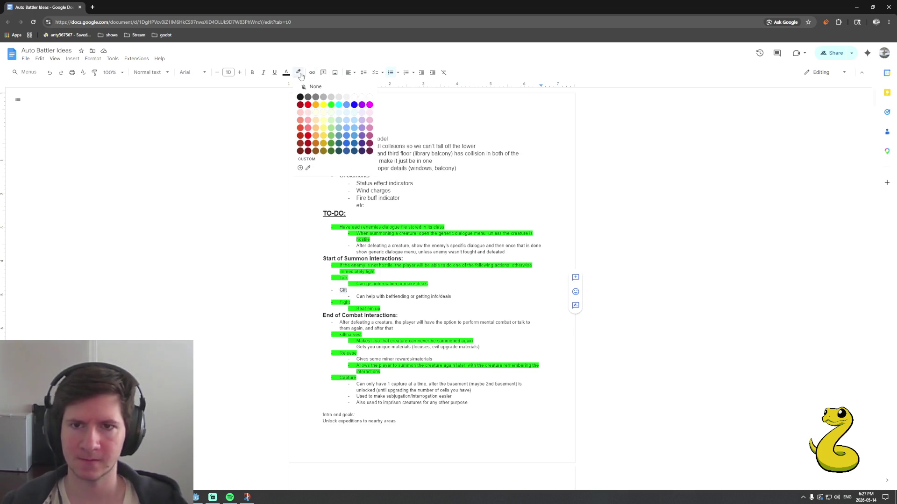
pyautogui.click(331, 105)
pyautogui.click(396, 277)
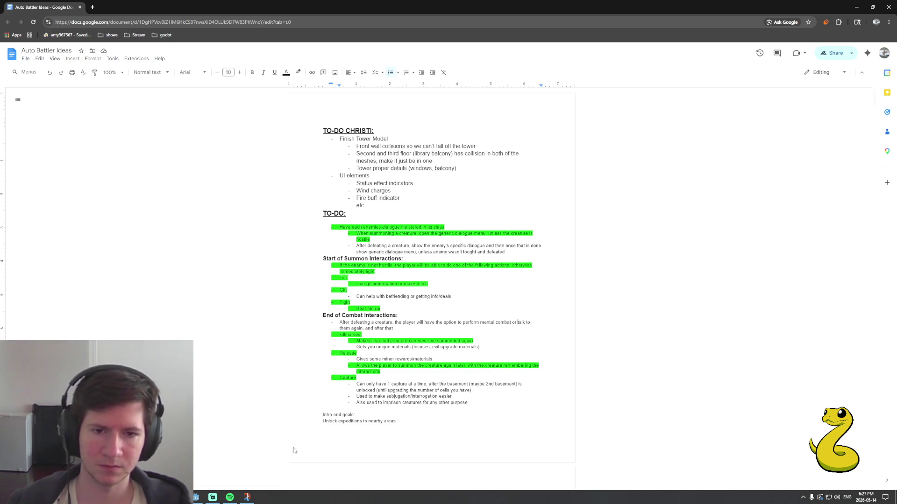
pyautogui.click(339, 421)
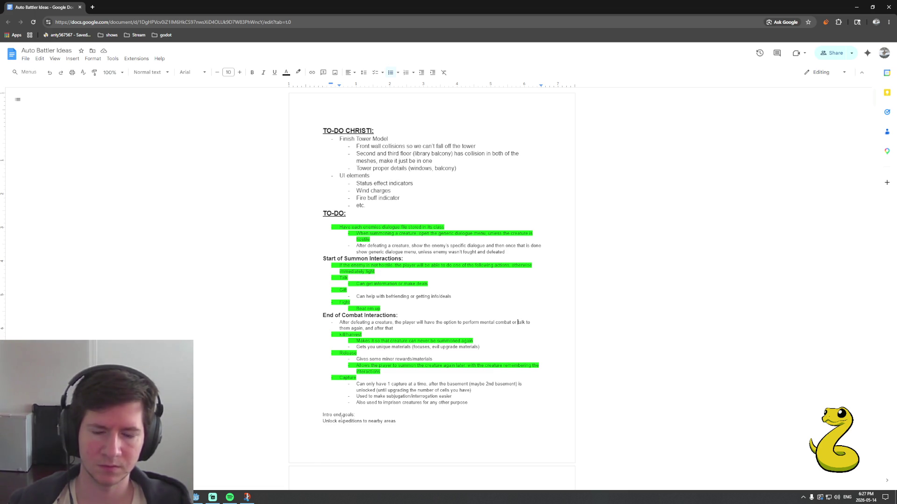
pyautogui.click(388, 372)
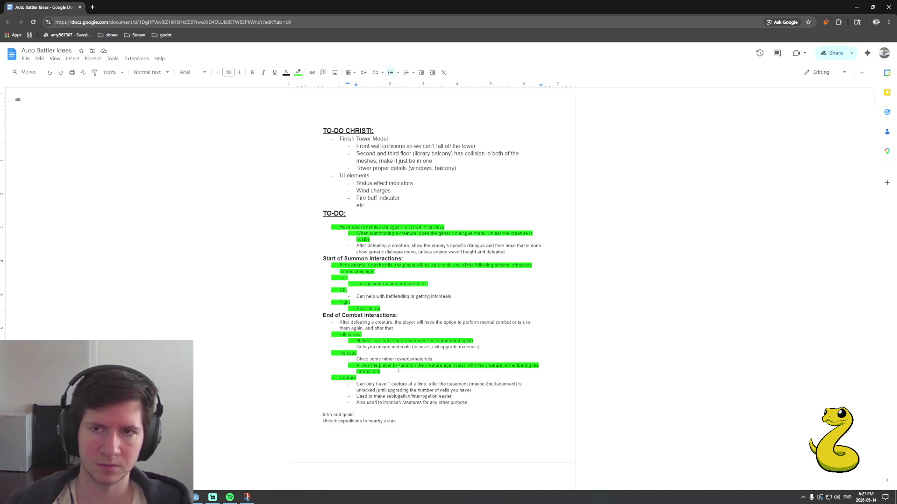
pyautogui.click(196, 498)
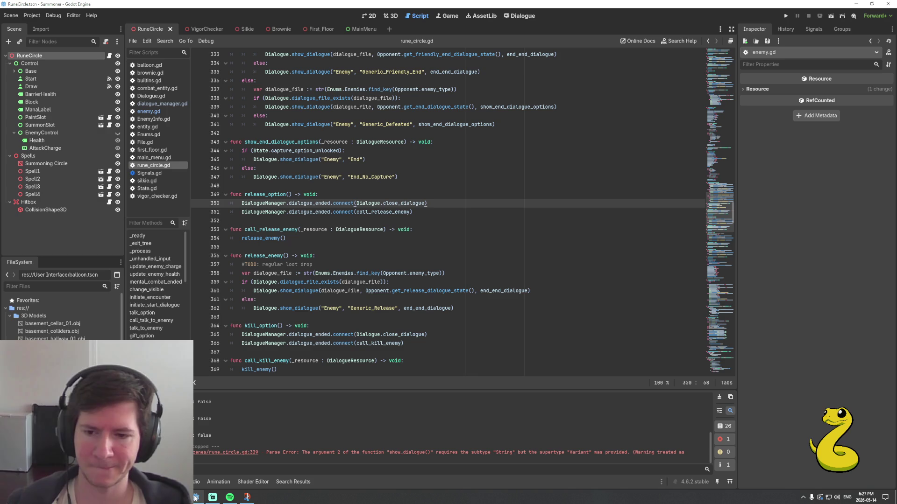
# Look over the end-of-fight code around line 351 of rune_circle.gd, then open the Enemy dialogue file
pyautogui.click(433, 212)
pyautogui.scroll(2, 443, 228)
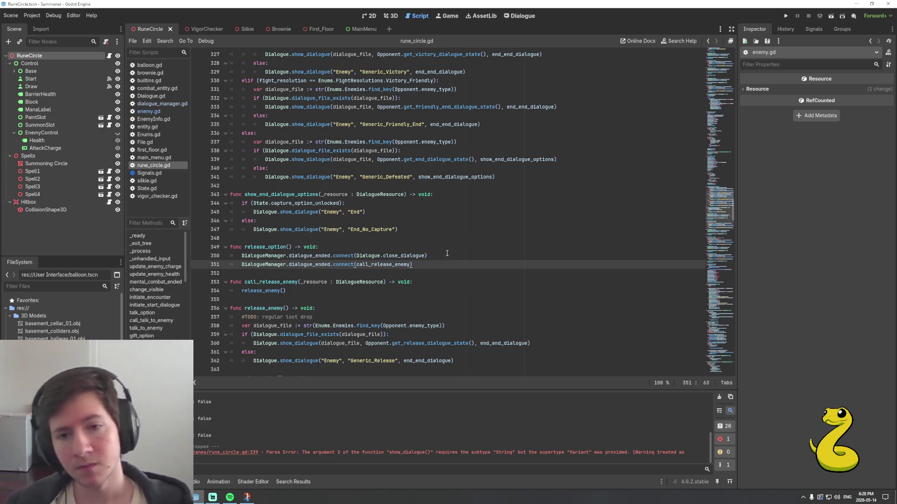
pyautogui.scroll(2, 448, 254)
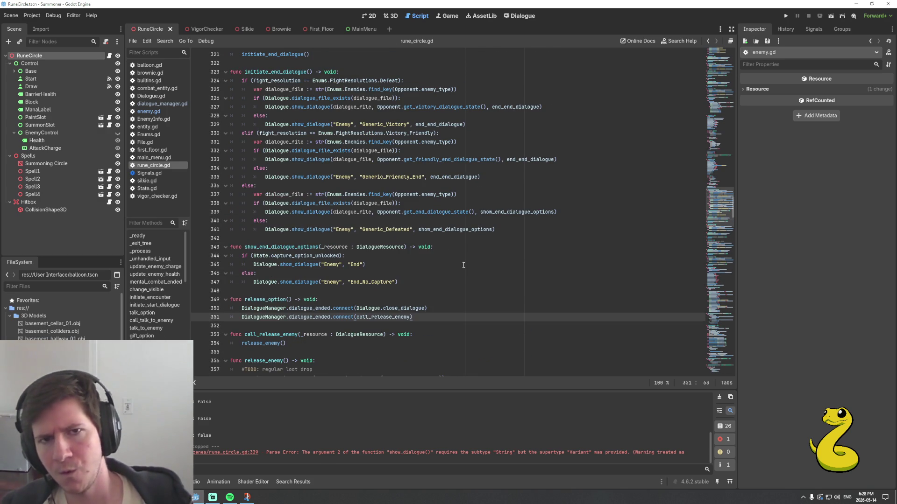
pyautogui.scroll(-3, 467, 235)
pyautogui.scroll(-1, 488, 200)
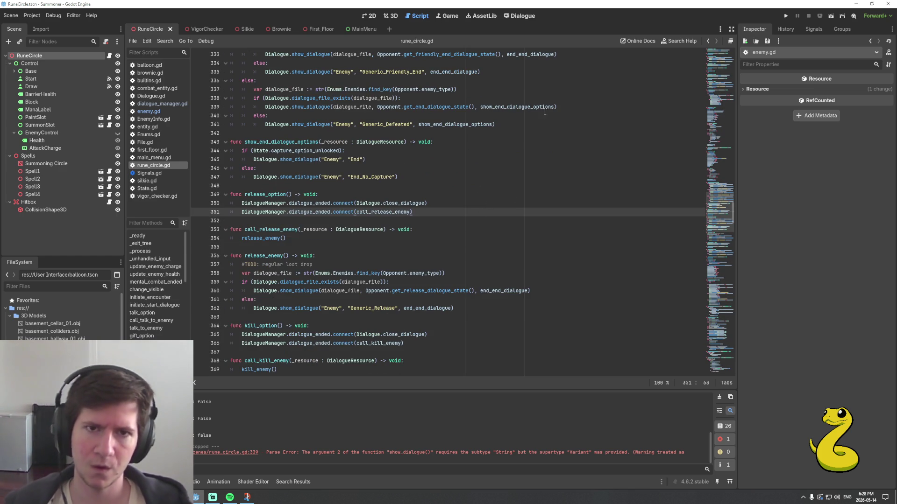
pyautogui.click(524, 16)
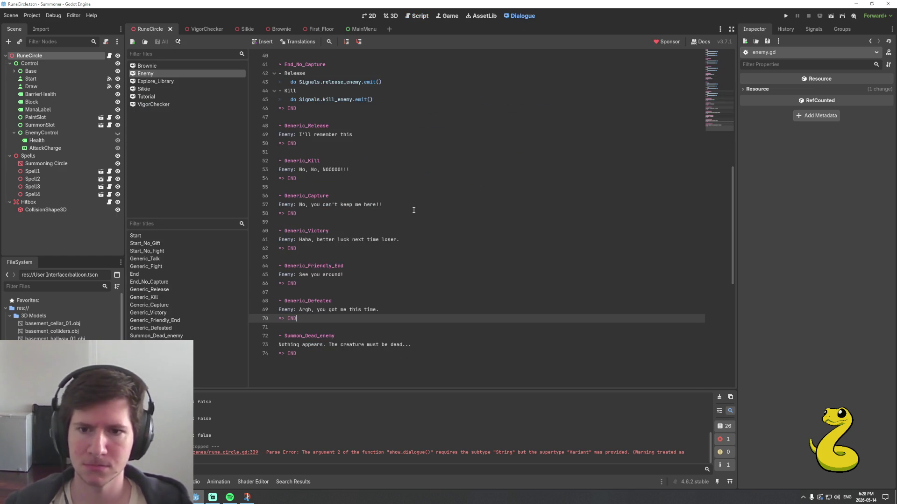
# Add '- Talk' and '- Continue' responses after the Generic_Defeated line
pyautogui.scroll(-2, 388, 252)
pyautogui.scroll(2, 360, 291)
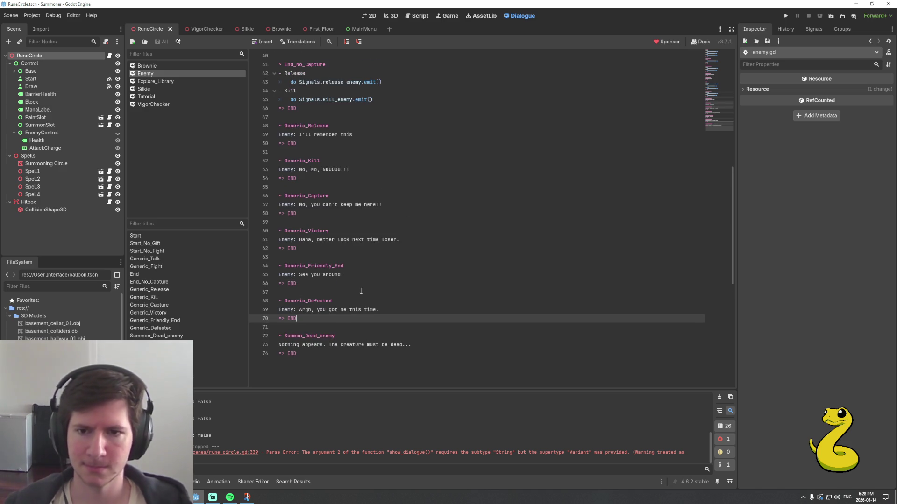
pyautogui.click(395, 311)
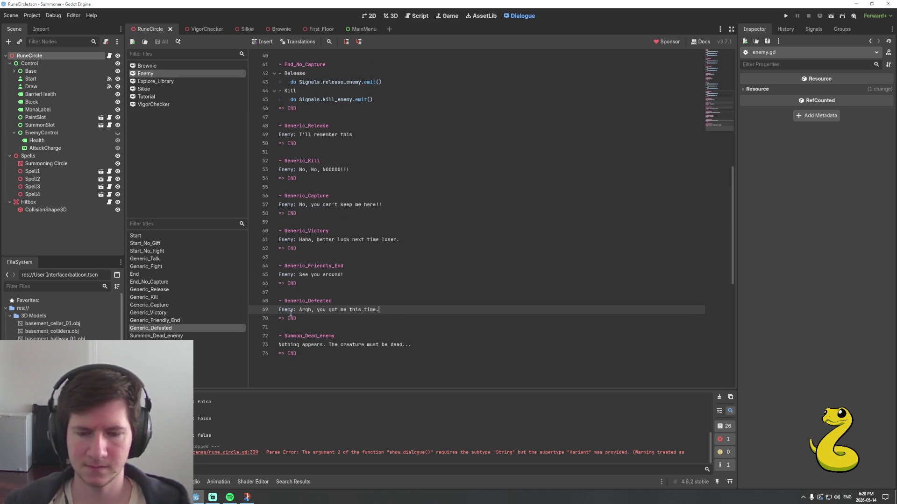
pyautogui.press('Return')
pyautogui.write('alk')
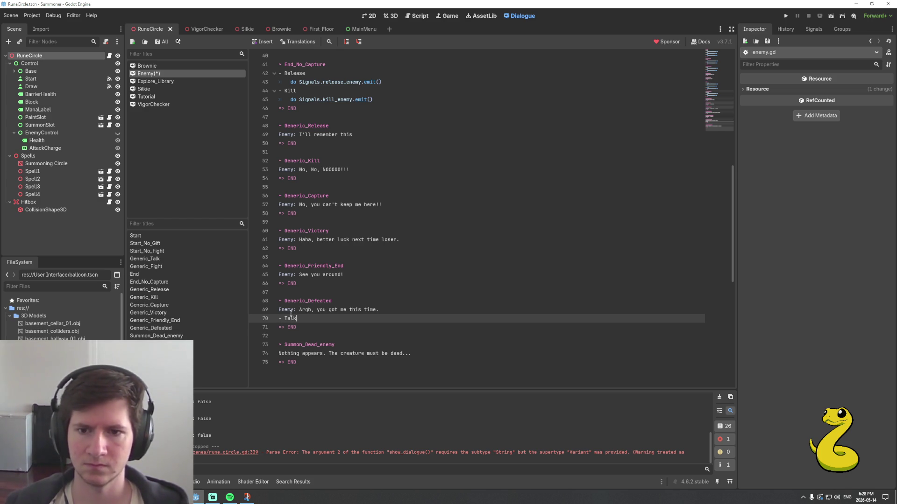
pyautogui.press('Return')
pyautogui.write('- Continue')
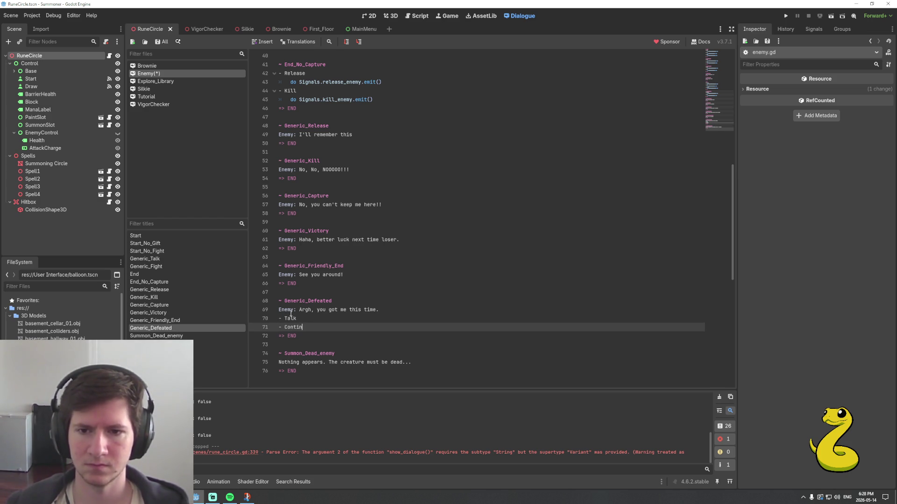
# Add an indented placeholder jump-to-title line under the Talk response
pyautogui.press('Up')
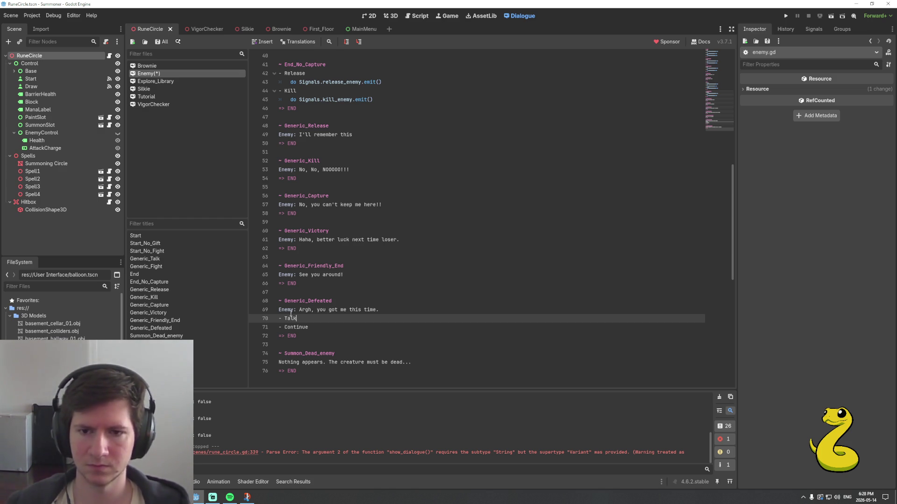
pyautogui.press('Return')
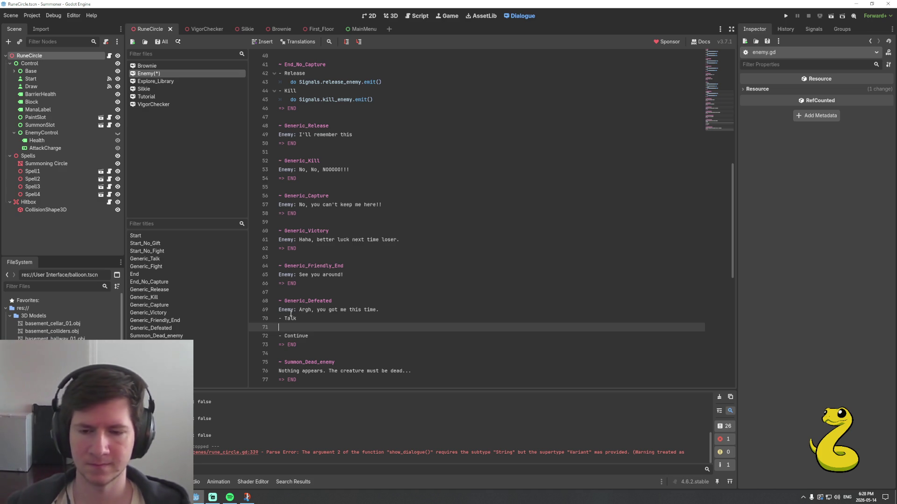
pyautogui.press('Tab')
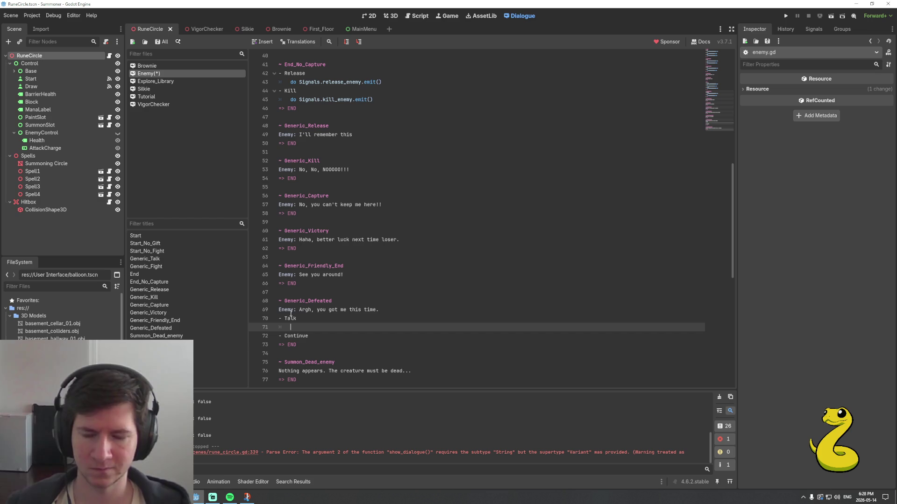
pyautogui.click(263, 41)
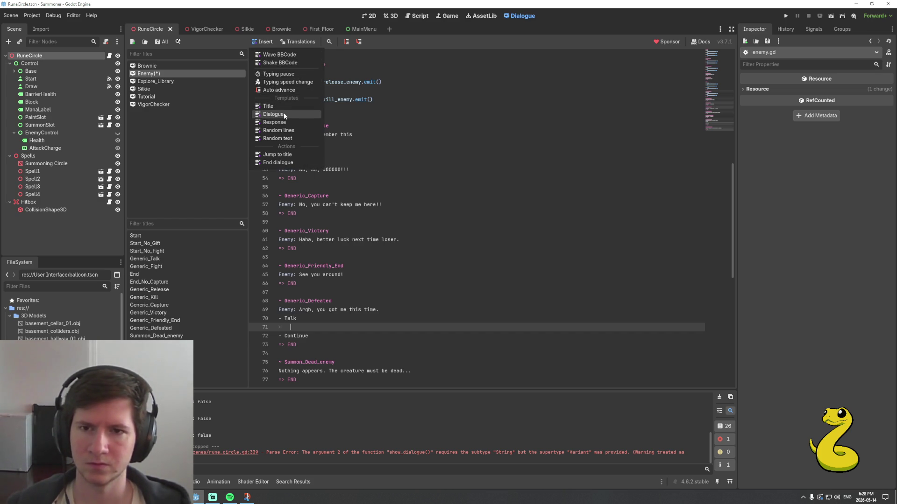
pyautogui.click(287, 156)
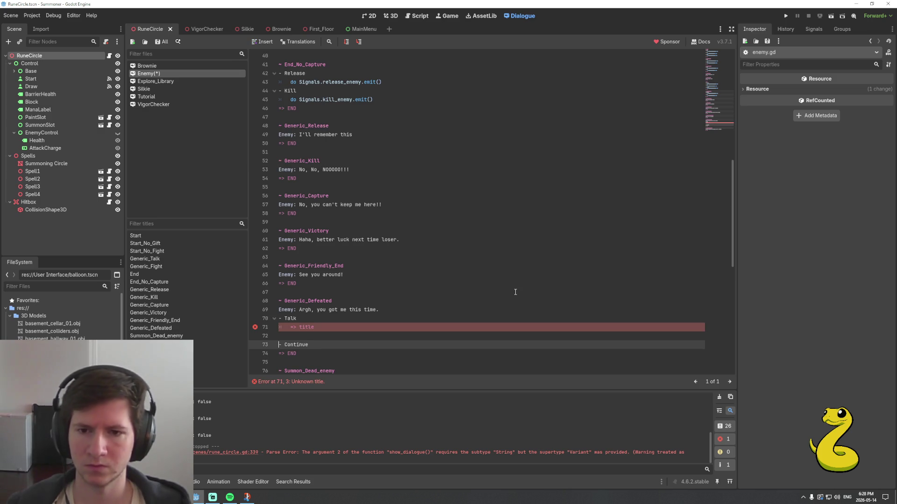
pyautogui.press('BackSpace')
pyautogui.scroll(-3, 515, 292)
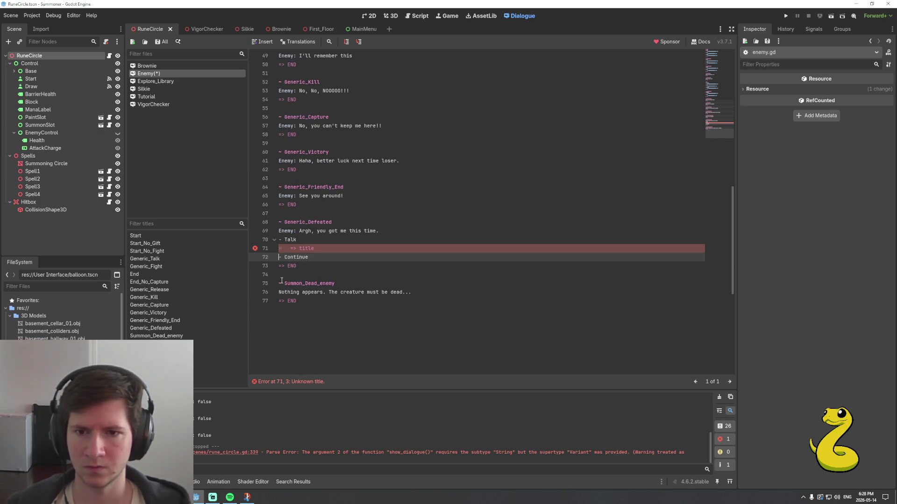
# Add a '~ Generic_Defeated_Talk' title with a player line, the enemy's reply and '=> END'
pyautogui.click(353, 274)
pyautogui.press('Return')
pyautogui.press('Return')
pyautogui.press('Up')
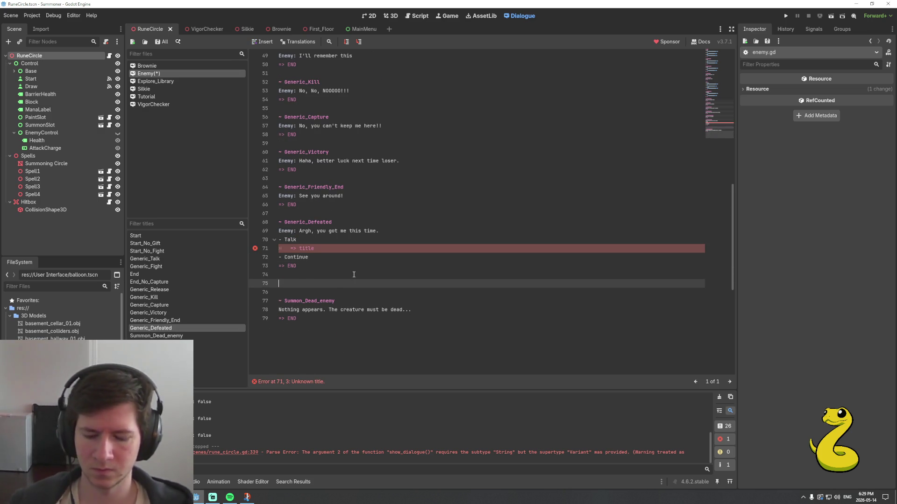
pyautogui.write('~ Generic_Defeated_Talk')
pyautogui.press('Return')
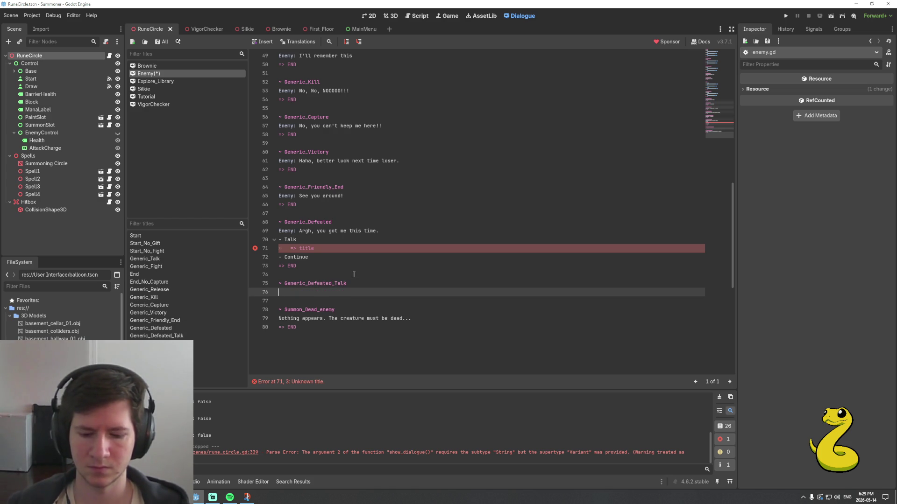
pyautogui.write('You: ')
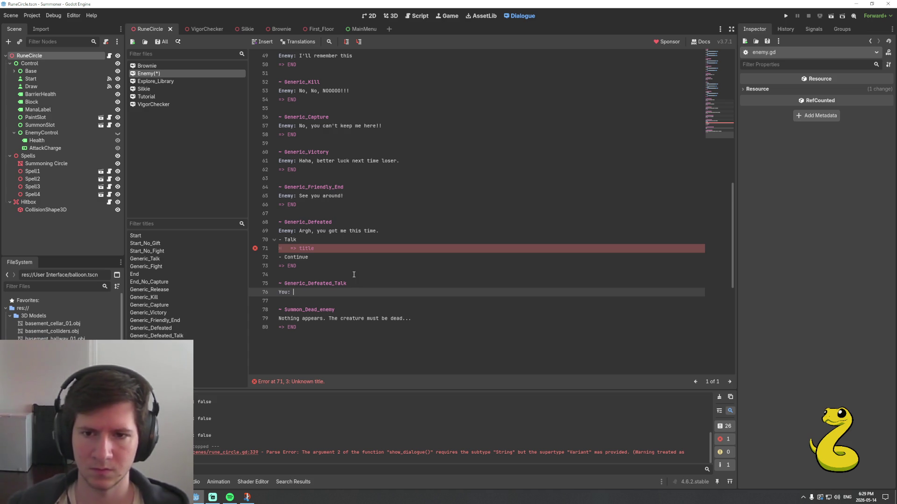
pyautogui.write("You shouldn't hav")
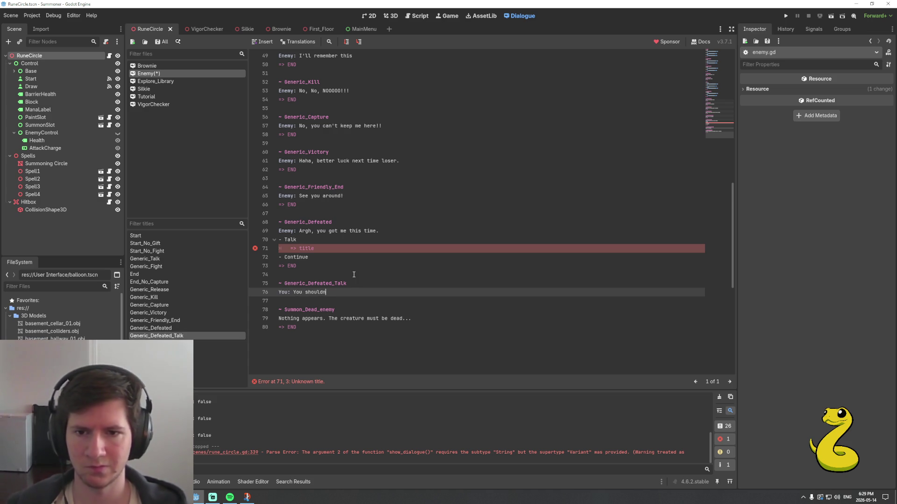
pyautogui.write('e r')
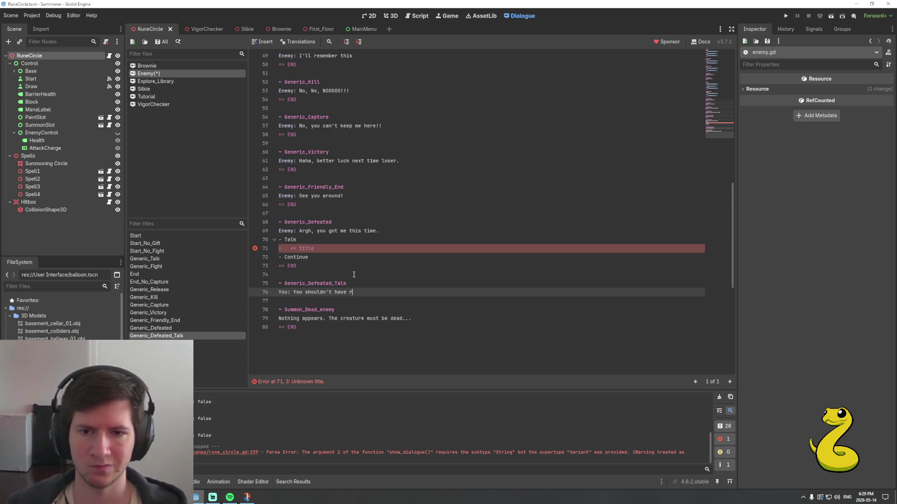
pyautogui.write('ought back')
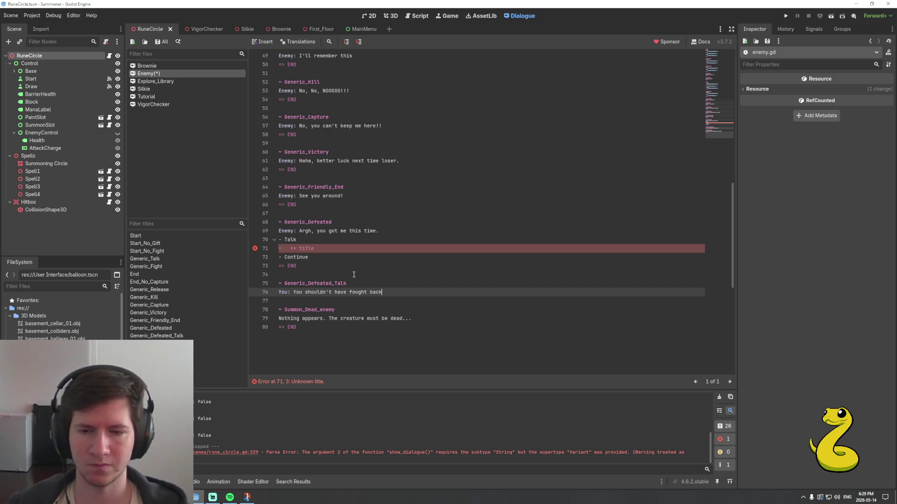
pyautogui.press('Return')
pyautogui.write('Enemy:')
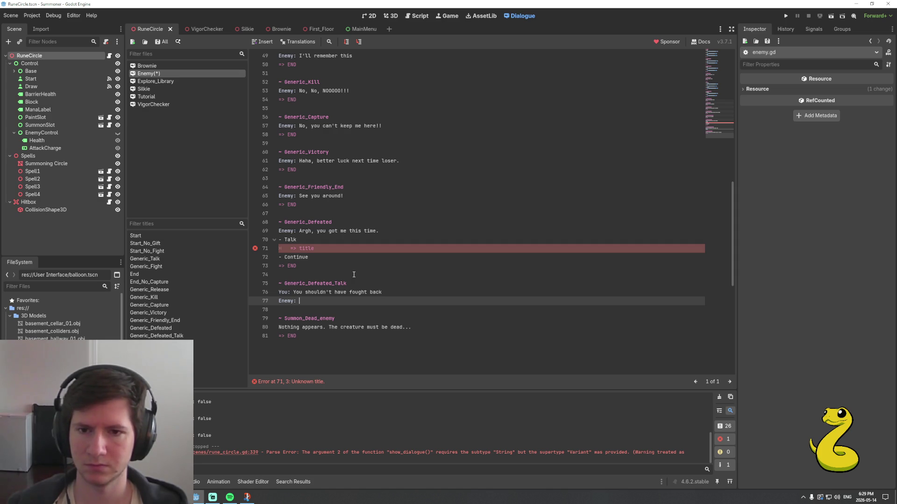
pyautogui.write('Go ')
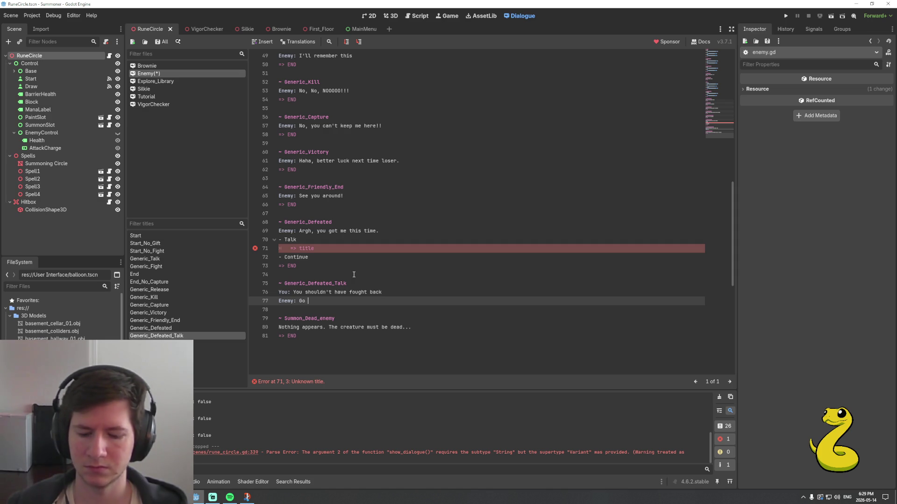
pyautogui.write('**** yourself')
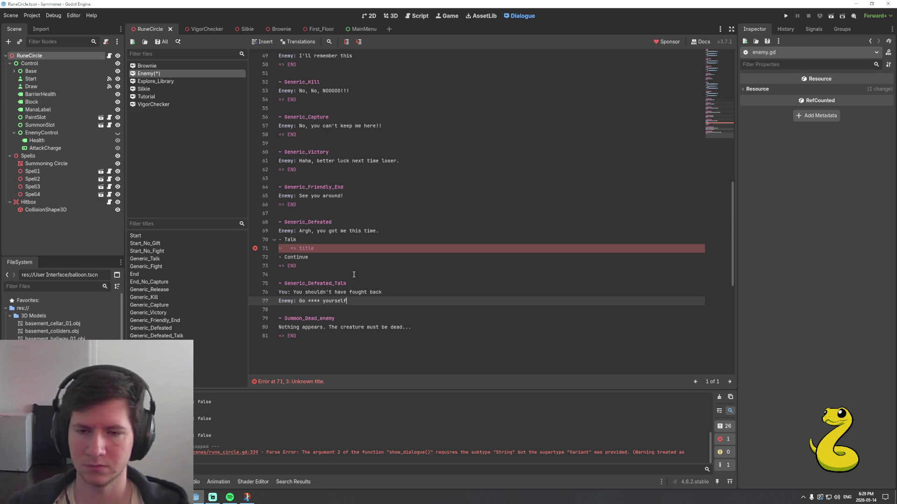
pyautogui.press('Return')
pyautogui.write('=')
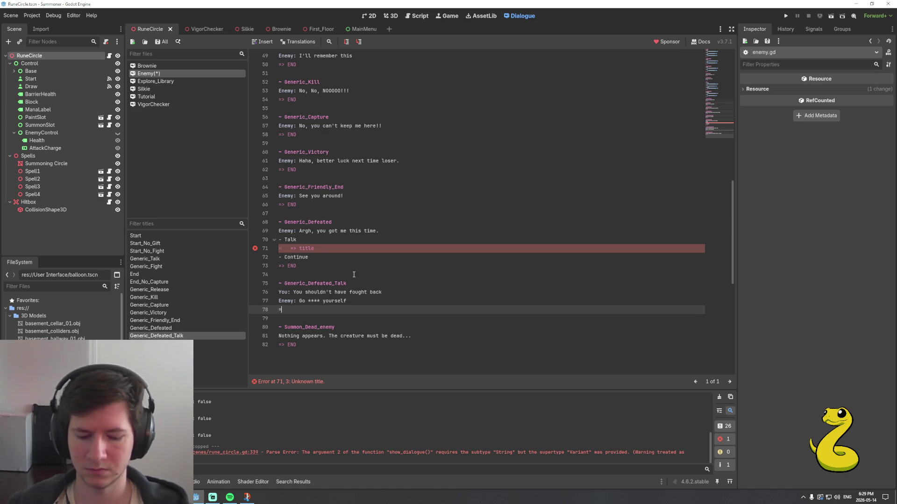
pyautogui.write('> END')
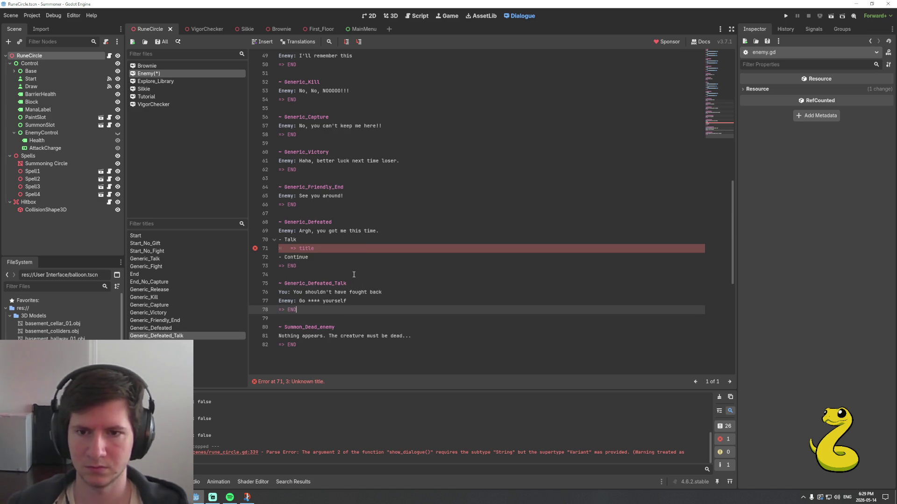
pyautogui.click(353, 275)
# Point Talk's placeholder jump to Generic_Defeated_Talk and save the Enemy dialogue
pyautogui.press('Up')
pyautogui.press('Up')
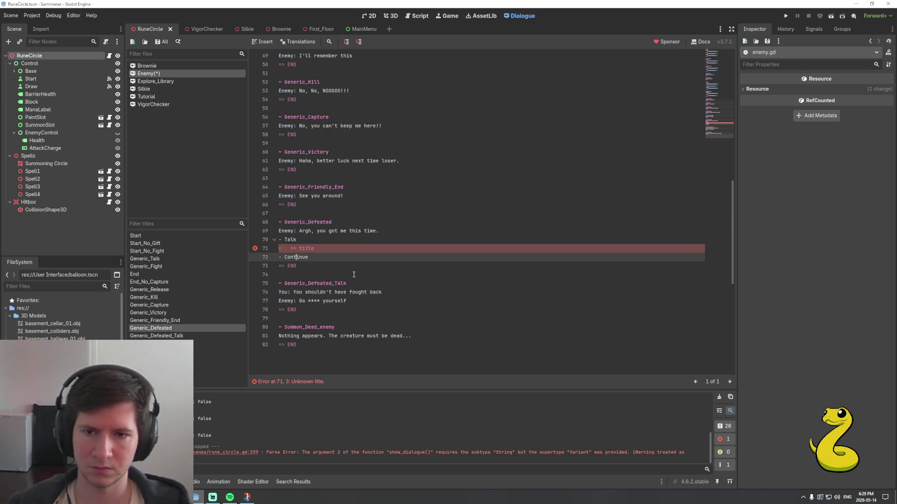
pyautogui.press('Up')
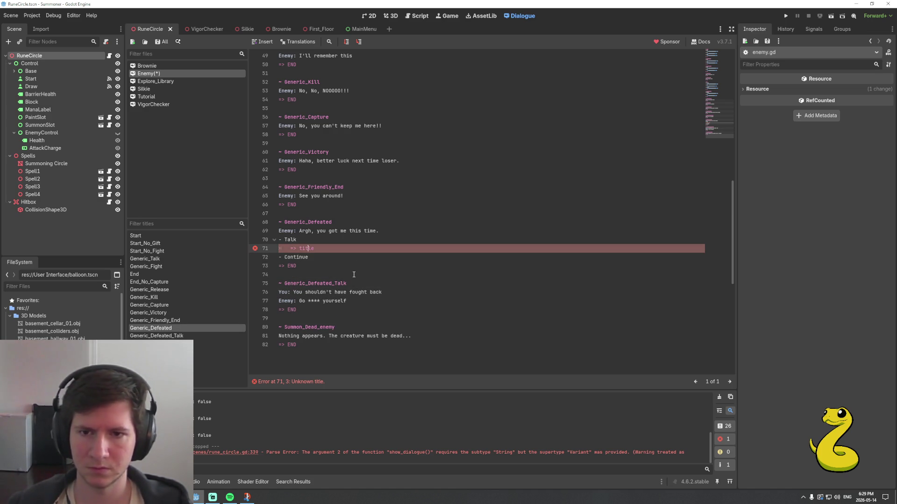
pyautogui.hotkey('shift', 'End')
pyautogui.write('Ge')
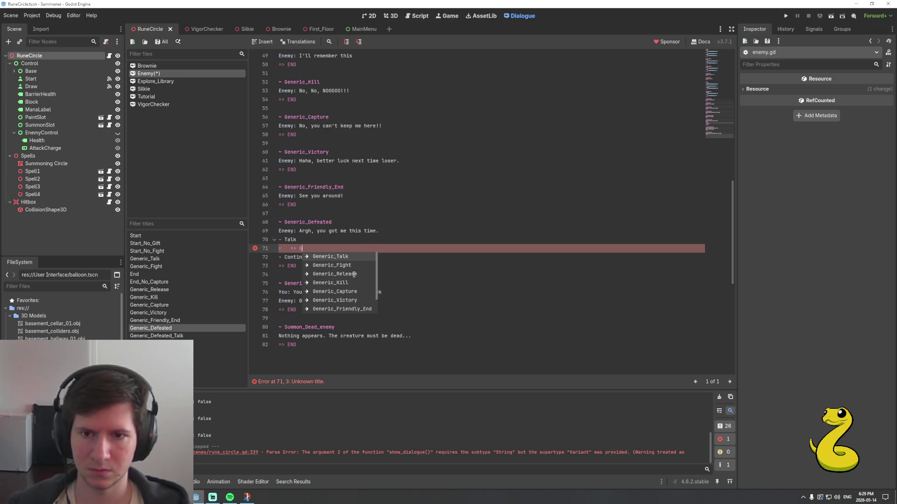
pyautogui.press('Down')
pyautogui.press('Down')
pyautogui.press('Down')
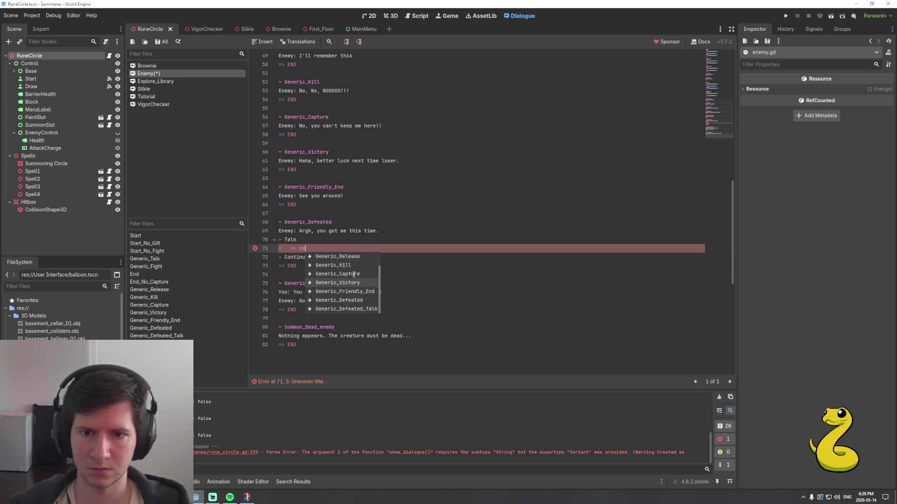
pyautogui.press('Return')
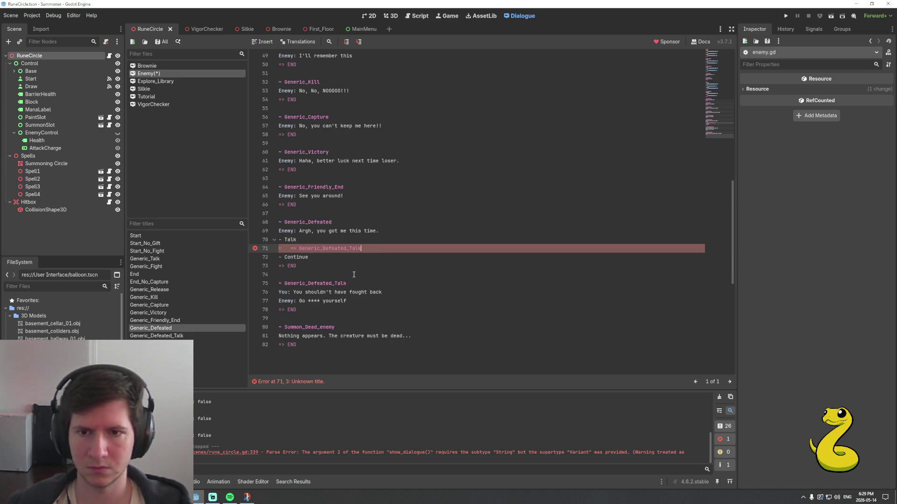
pyautogui.press('Down')
pyautogui.hotkey('ctrl', 's')
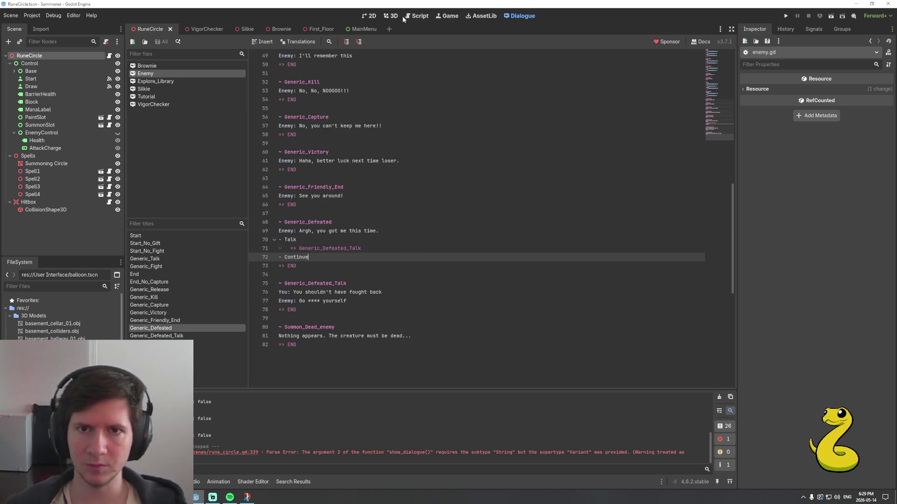
pyautogui.click(422, 16)
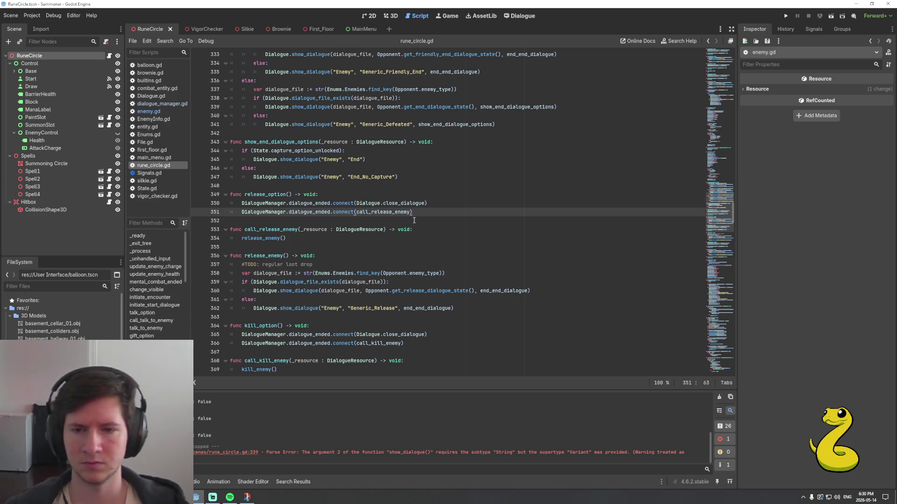
# Run the project, choose paints, draw runes in the circle, and fight the snake enemy
pyautogui.press('F5')
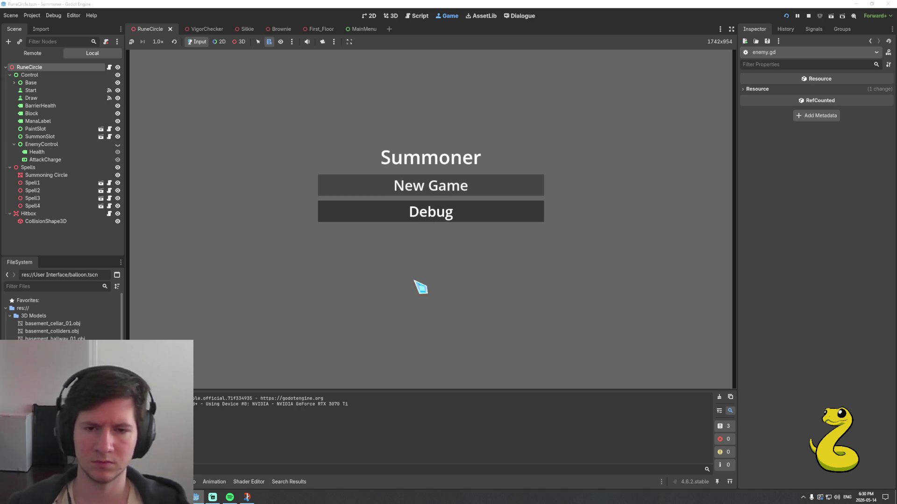
pyautogui.press('Return')
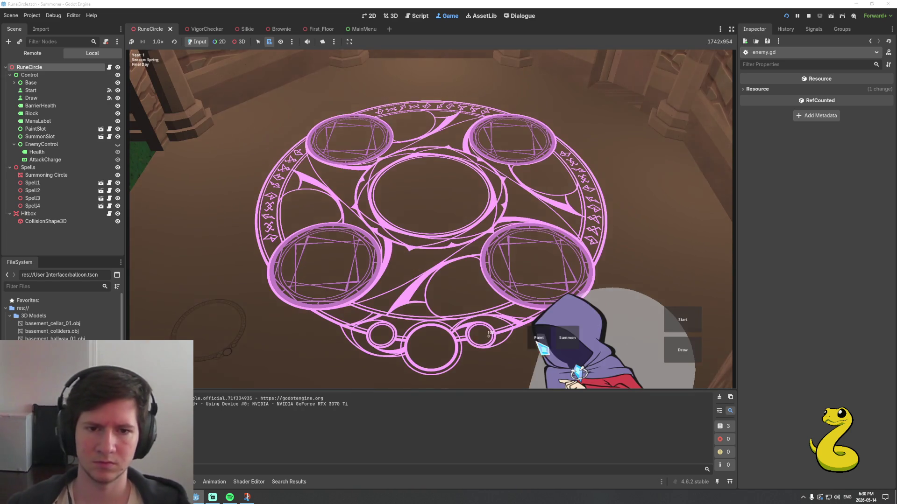
pyautogui.click(524, 330)
pyautogui.click(208, 100)
pyautogui.click(538, 338)
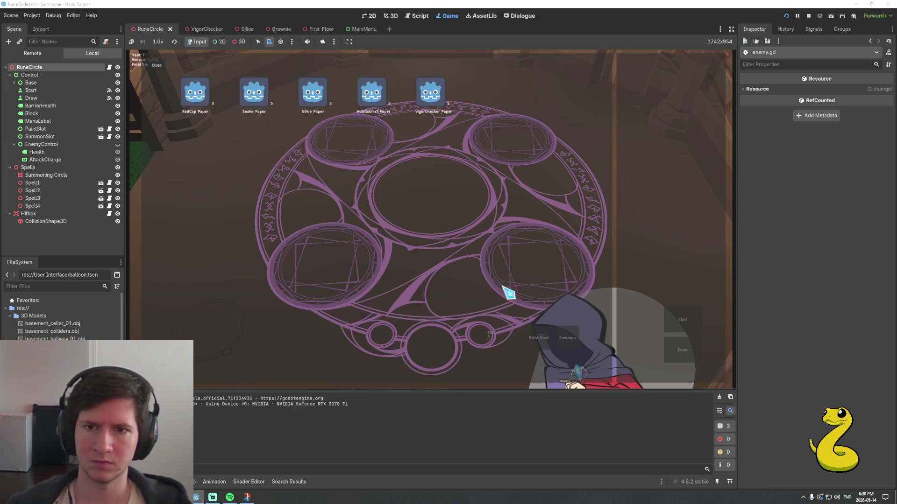
pyautogui.click(258, 96)
pyautogui.click(680, 350)
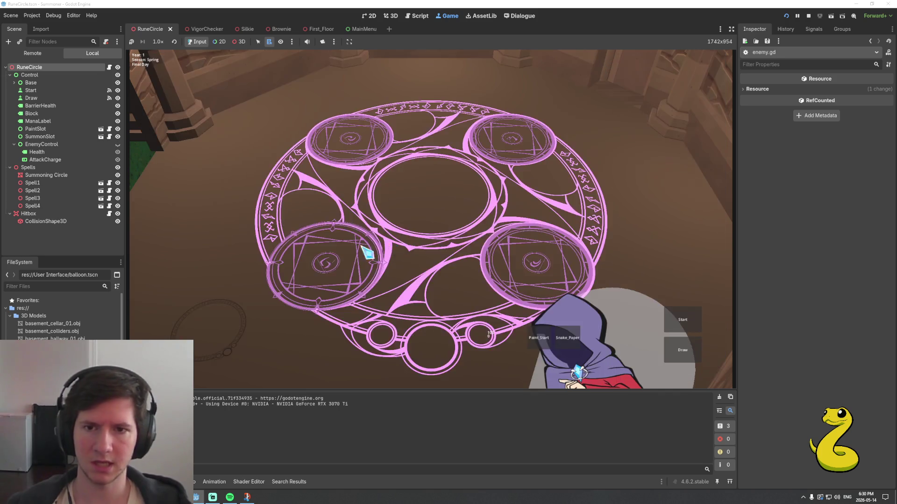
pyautogui.click(343, 258)
pyautogui.click(210, 99)
pyautogui.click(506, 134)
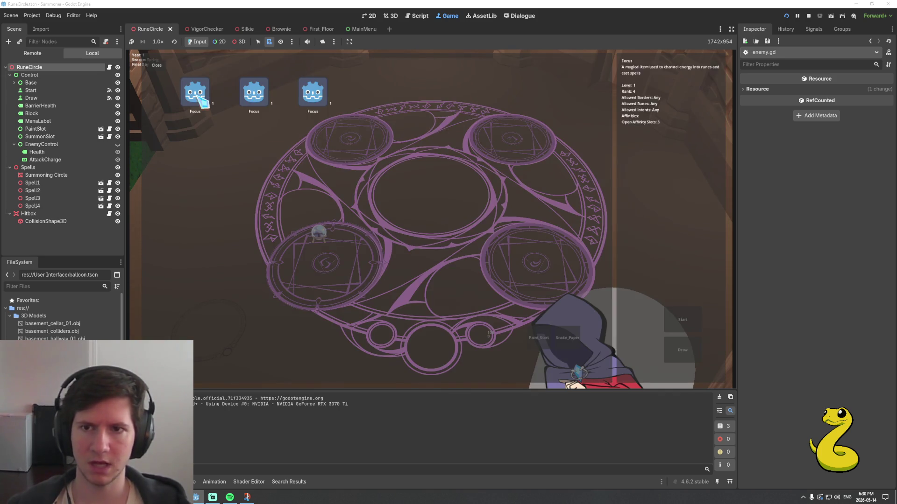
pyautogui.click(203, 102)
pyautogui.click(670, 327)
pyautogui.click(460, 300)
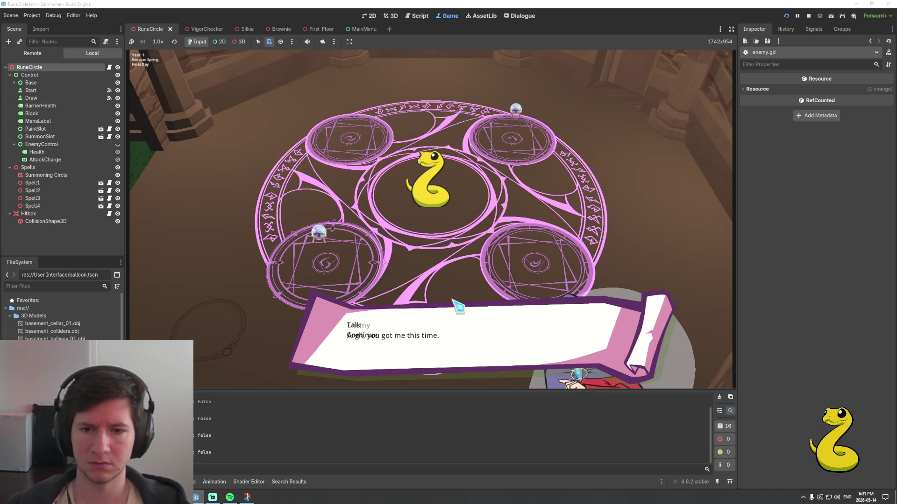
# Insert an empty line above the '- Talk' response in the Enemy dialogue
pyautogui.click(520, 16)
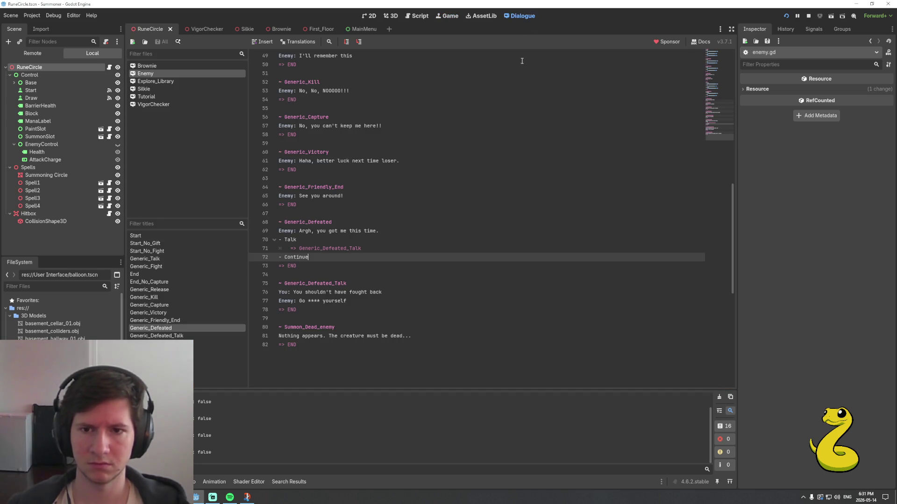
pyautogui.click(327, 241)
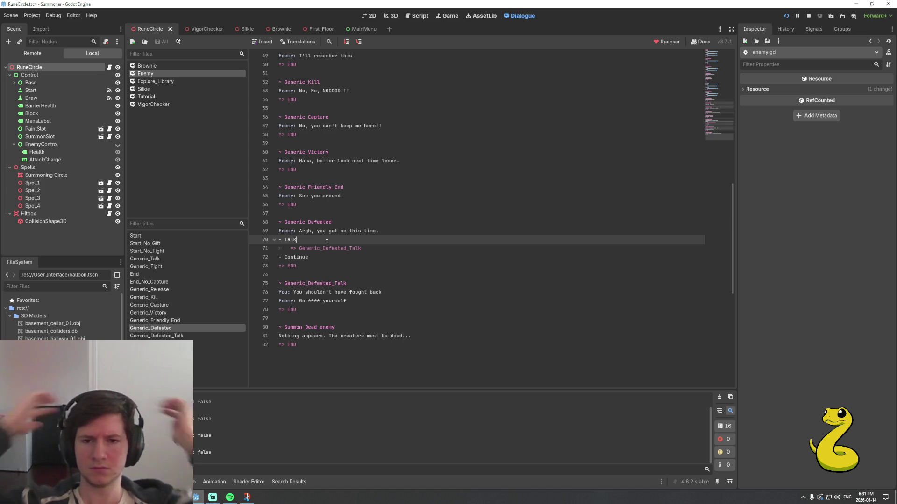
pyautogui.press('Home')
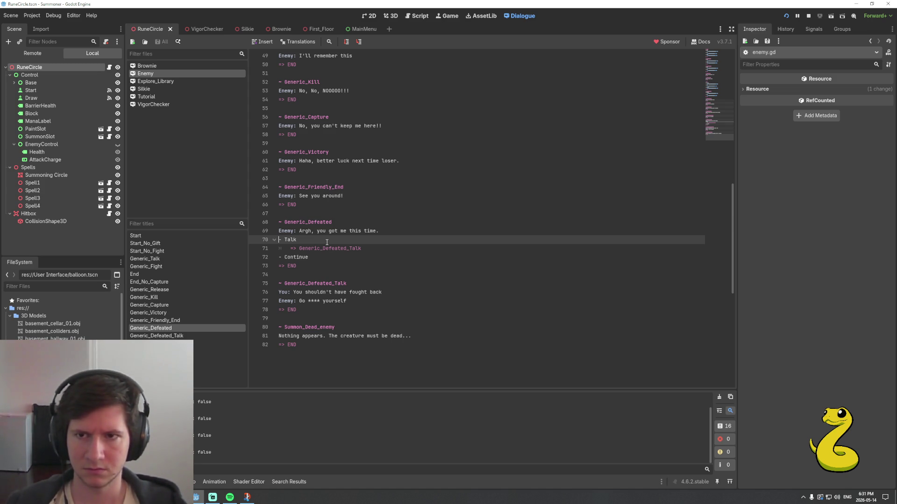
pyautogui.press('Return')
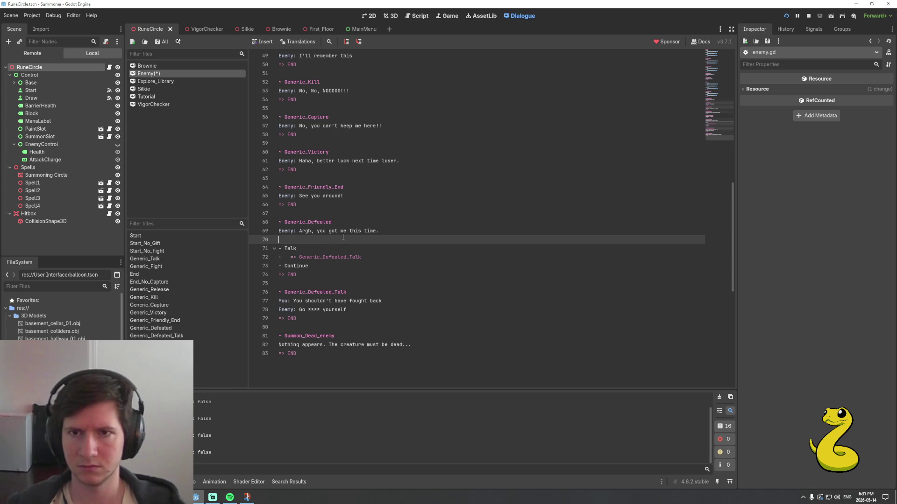
# Try an auto-advance tag and other words on the new line, then delete them, leaving it empty
pyautogui.click(261, 43)
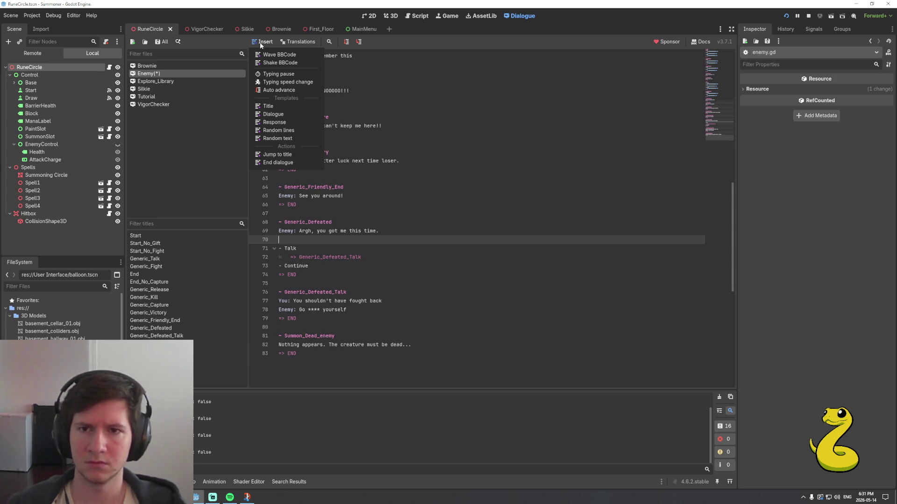
pyautogui.click(286, 90)
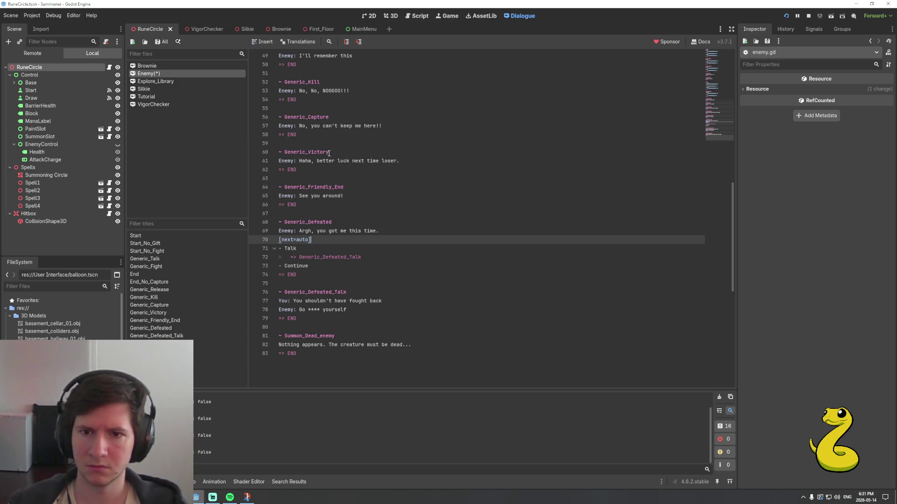
pyautogui.press('BackSpace')
pyautogui.press('BackSpace')
pyautogui.press('BackSpace')
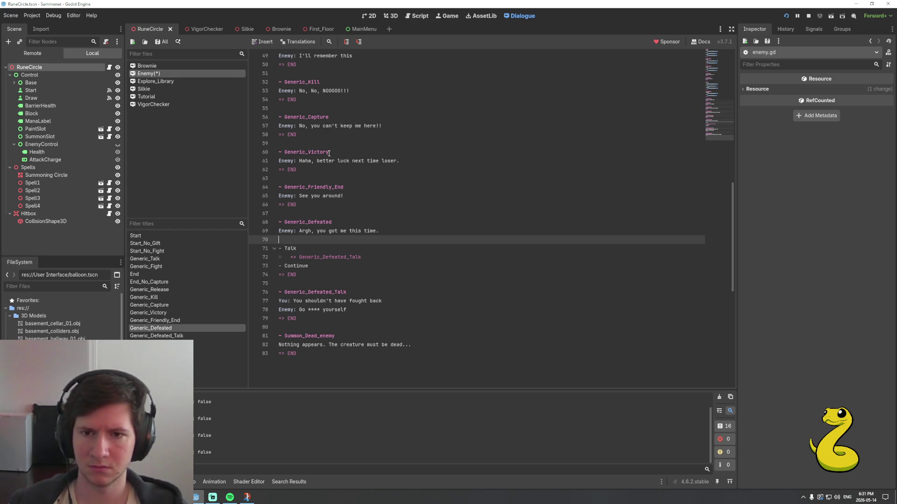
pyautogui.write('clea')
pyautogui.press('BackSpace')
pyautogui.press('BackSpace')
pyautogui.press('BackSpace')
pyautogui.write('CLEAR')
pyautogui.press('BackSpace')
pyautogui.press('BackSpace')
pyautogui.press('BackSpace')
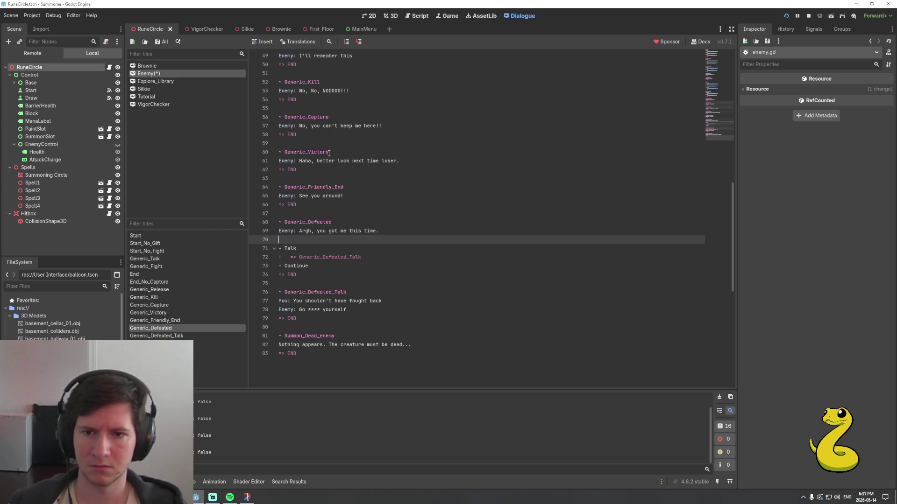